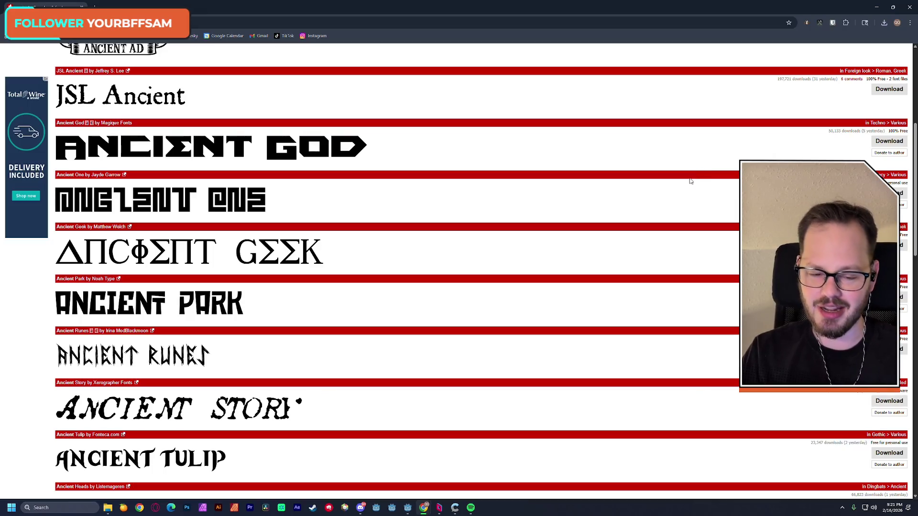
Step: Replace 'ancient' with 'numancia' in the DaFont search and open the Ancient Numancia font page
scroll(662, 215, down, 2)
scroll(662, 216, down, 2)
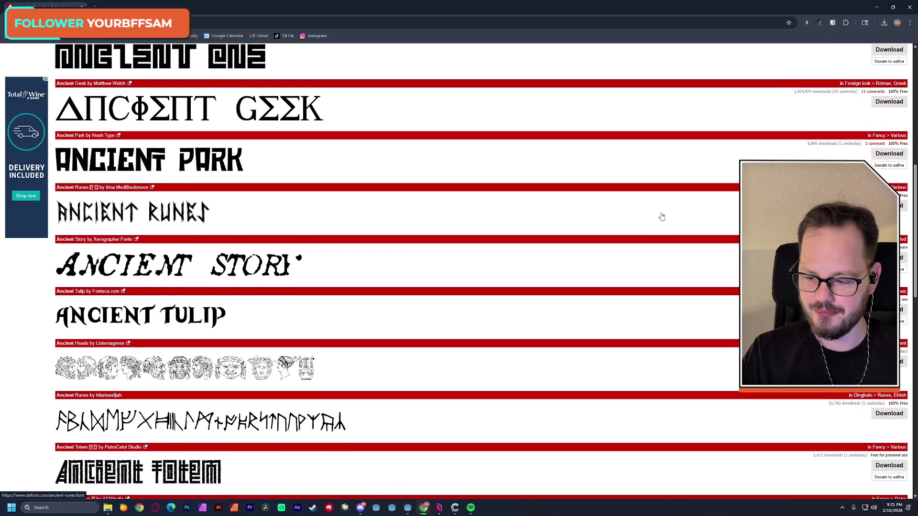
key(alt+Tab)
scroll(694, 240, up, 10)
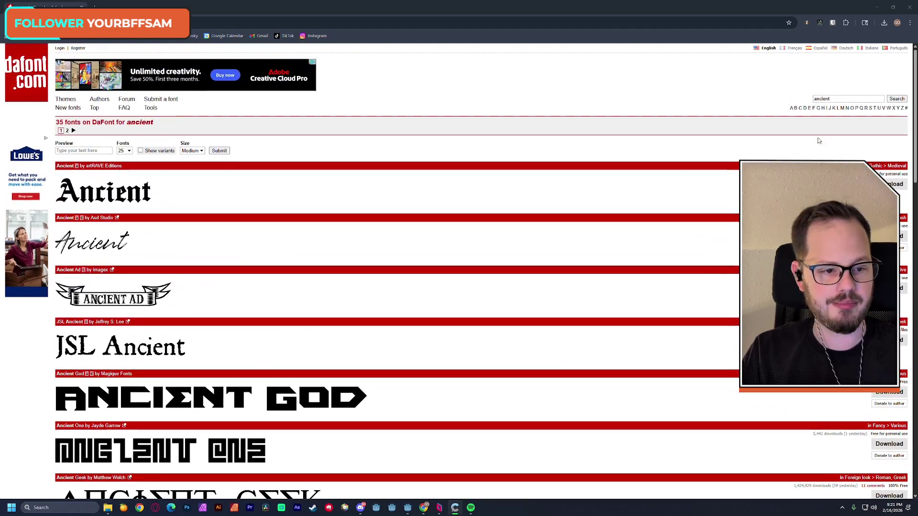
click(833, 99)
key(ctrl+a)
text(numancia)
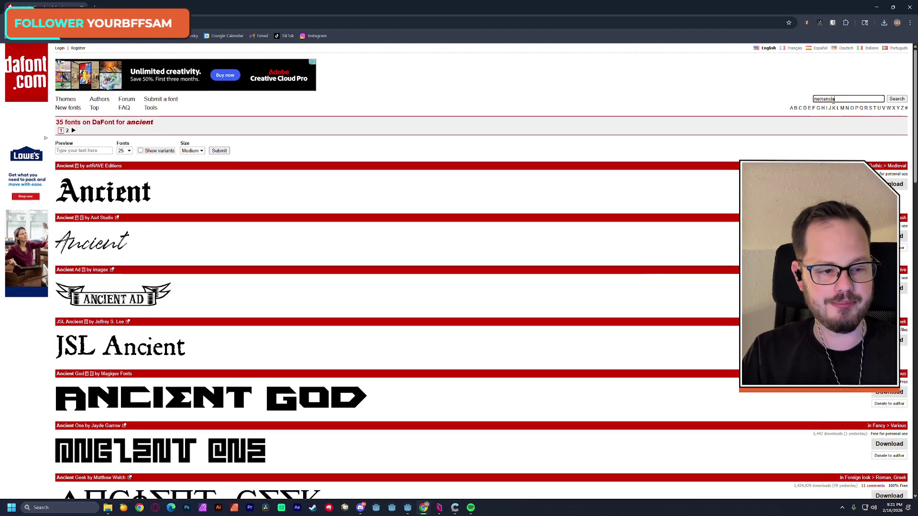
key(Return)
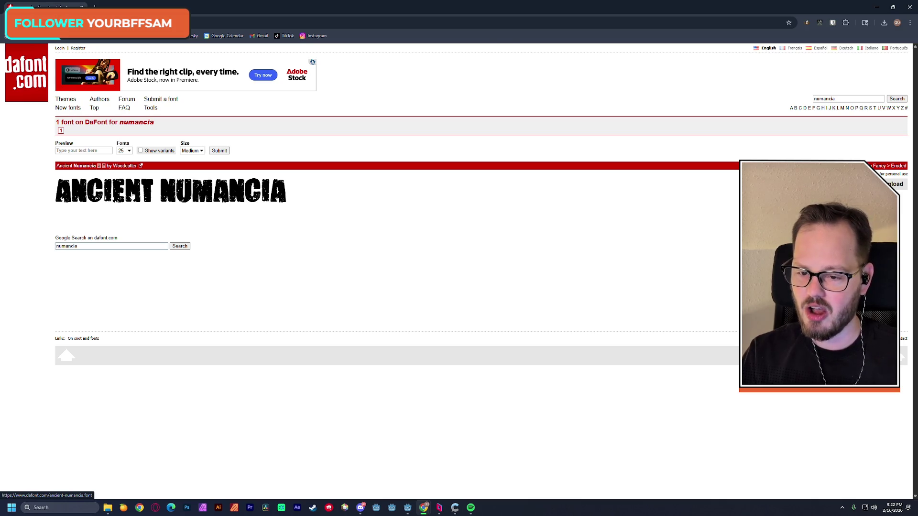
click(239, 199)
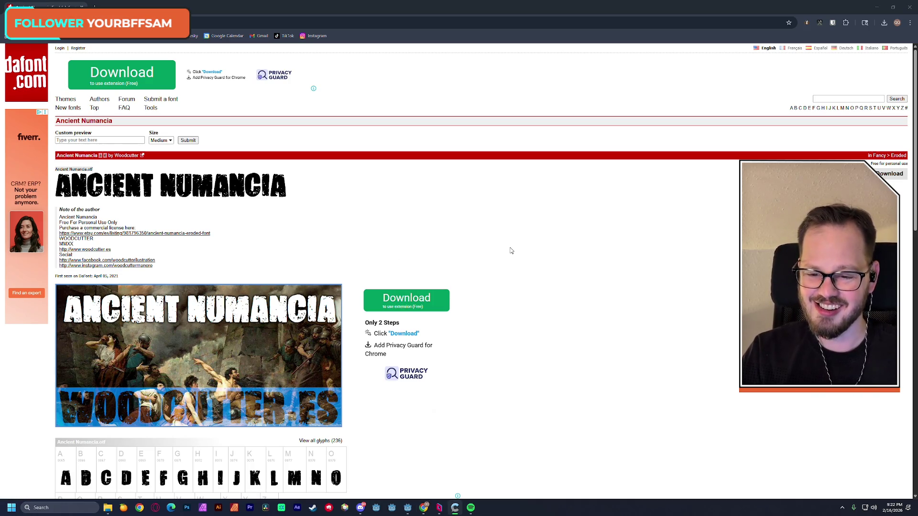
Step: Scroll through the Ancient Numancia glyph set, then go back twice to the ancient results
scroll(378, 284, down, 1)
scroll(378, 284, down, 1)
scroll(381, 274, down, 1)
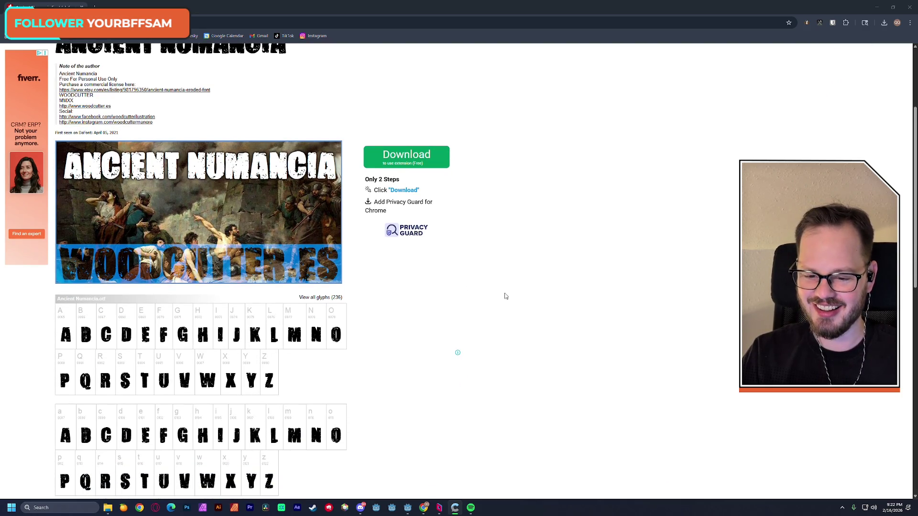
scroll(509, 302, down, 1)
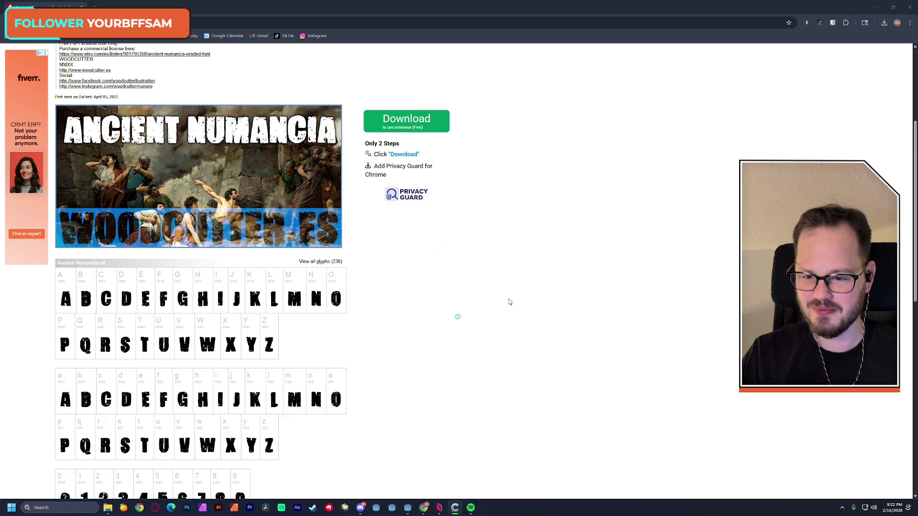
scroll(509, 302, up, 5)
key(alt+Left)
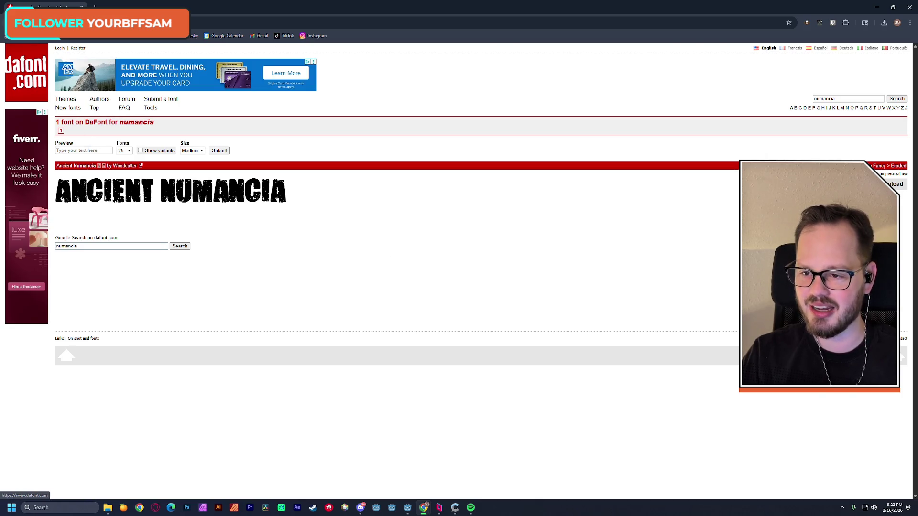
key(alt+Left)
Step: Browse the ancient font results and download the Ancient Park font
scroll(379, 212, down, 3)
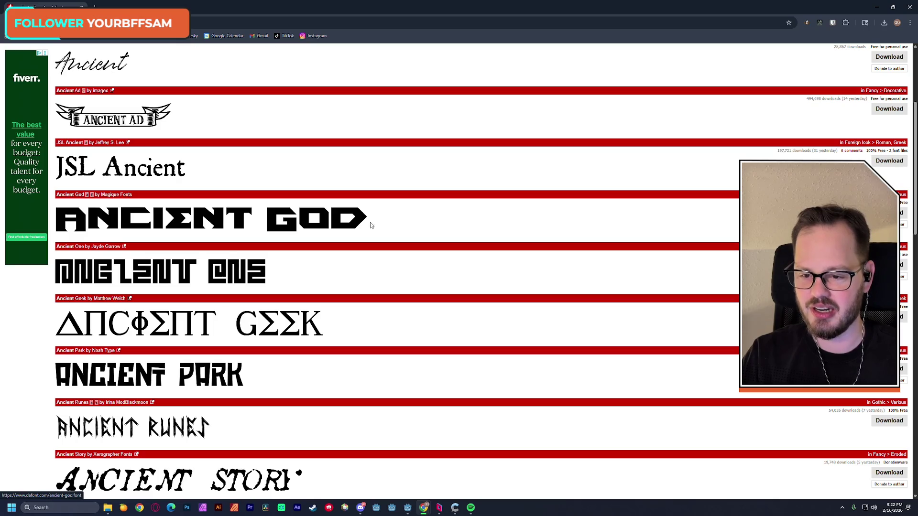
scroll(416, 229, down, 3)
scroll(368, 206, up, 1)
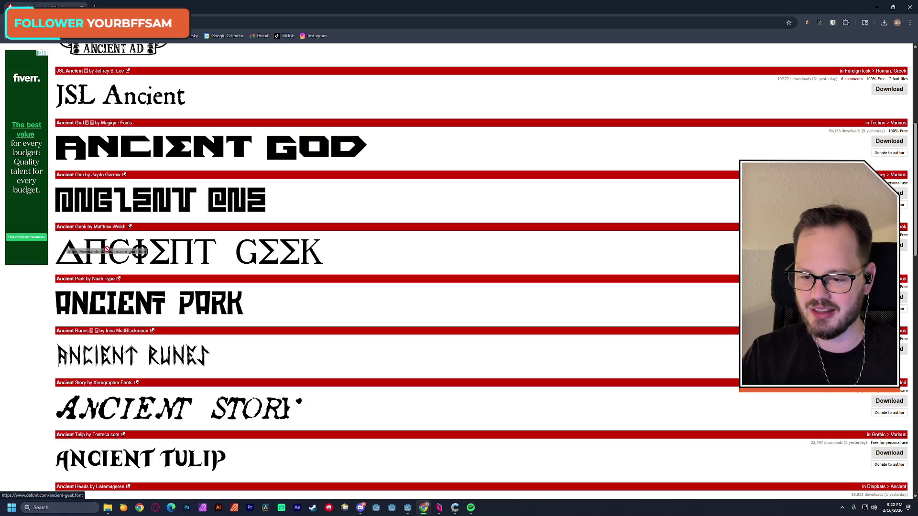
scroll(435, 278, down, 3)
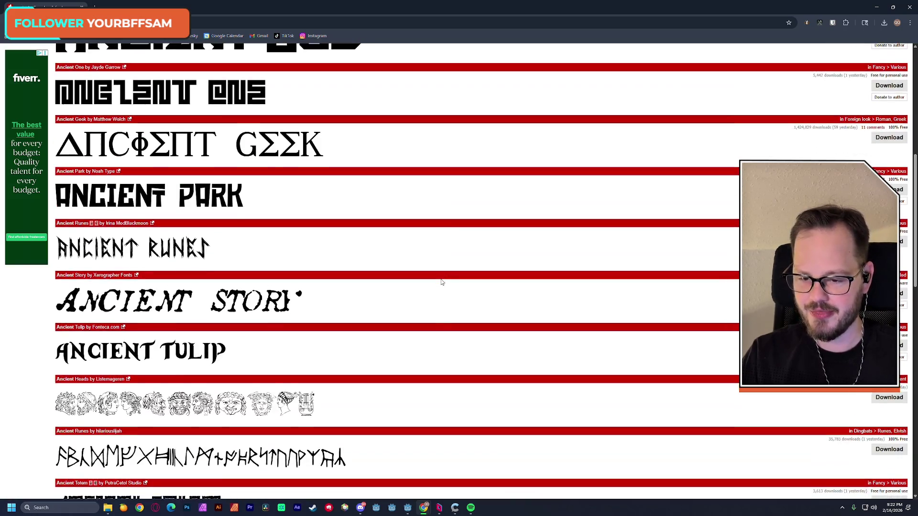
scroll(362, 244, up, 1)
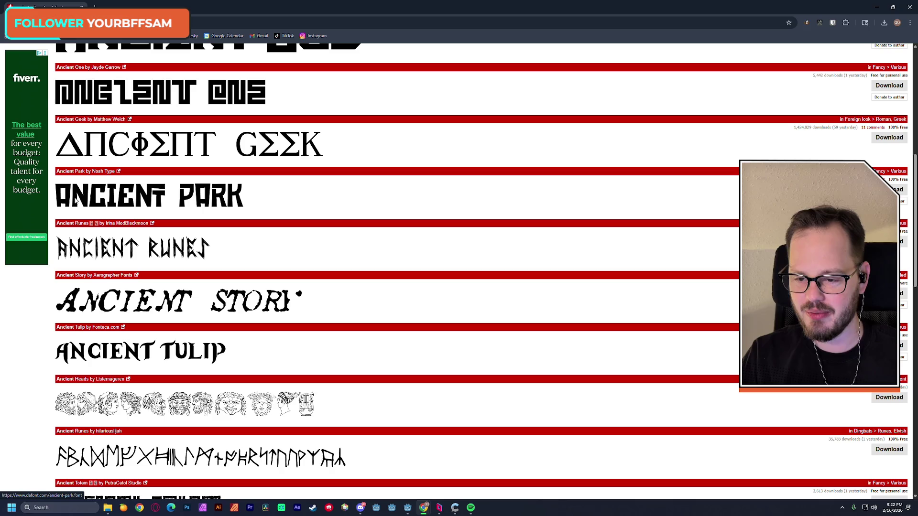
ctrl+scroll(117, 208, up, 3)
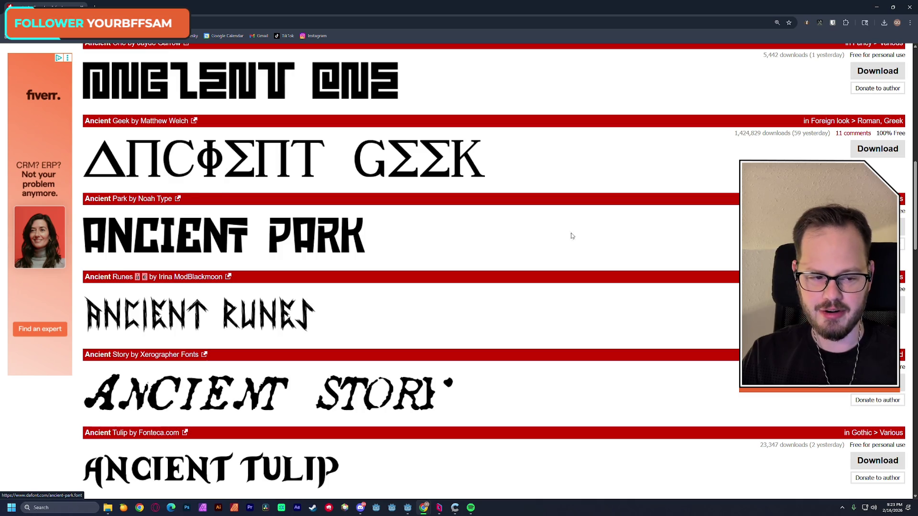
click(877, 227)
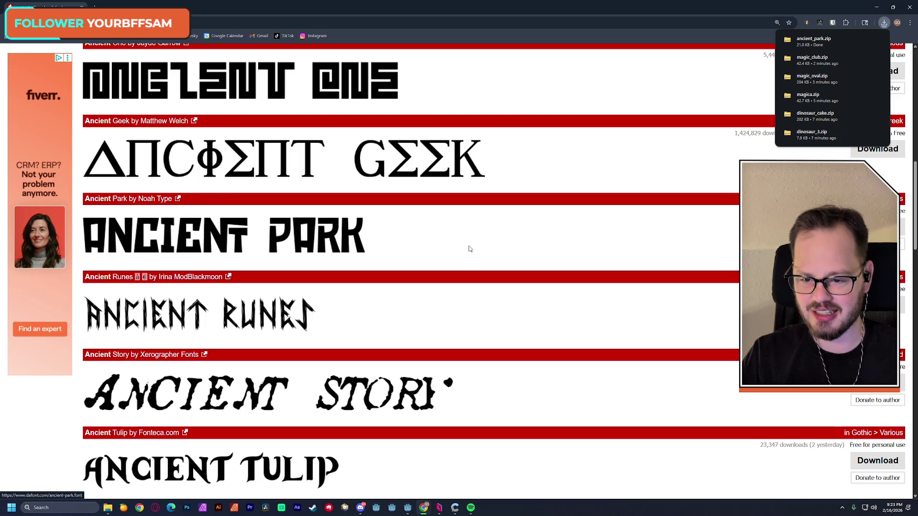
Step: Scroll further down the 35 ancient results and back up to the top
scroll(470, 246, down, 5)
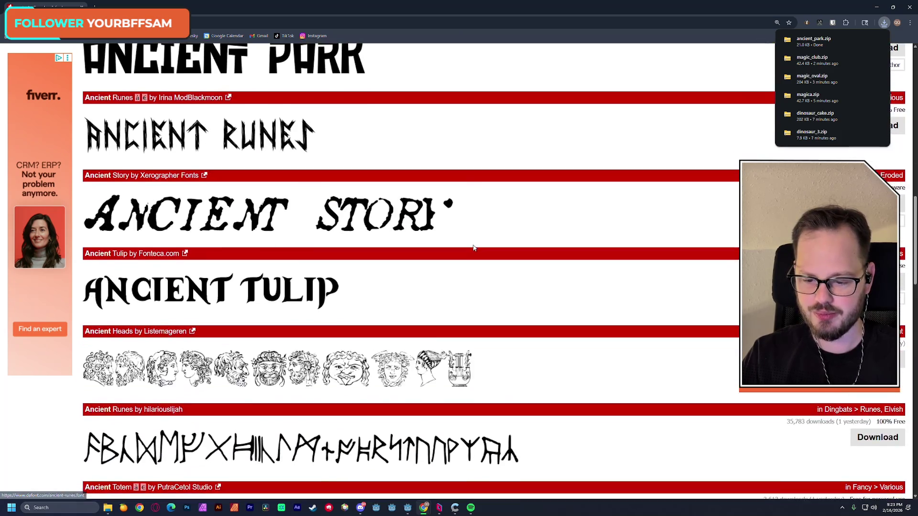
scroll(476, 247, down, 3)
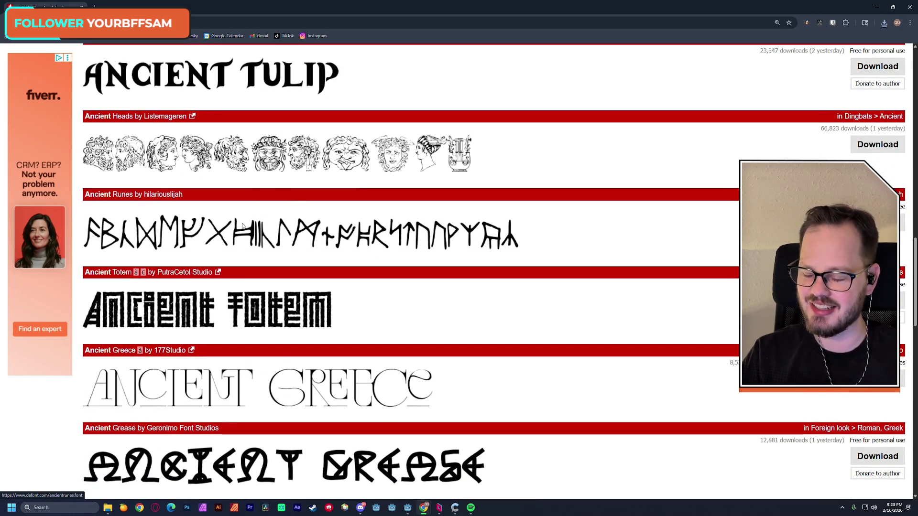
scroll(636, 257, down, 1)
scroll(636, 257, down, 6)
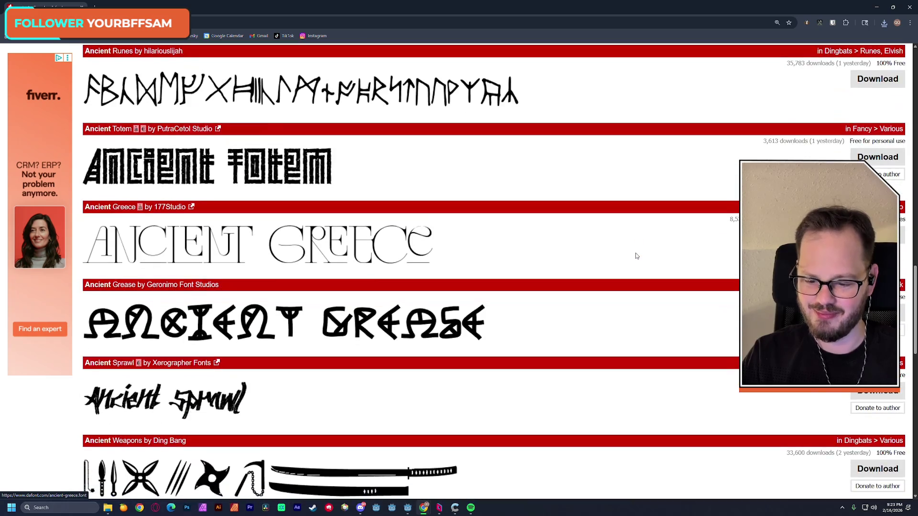
scroll(635, 257, down, 3)
scroll(635, 257, down, 1)
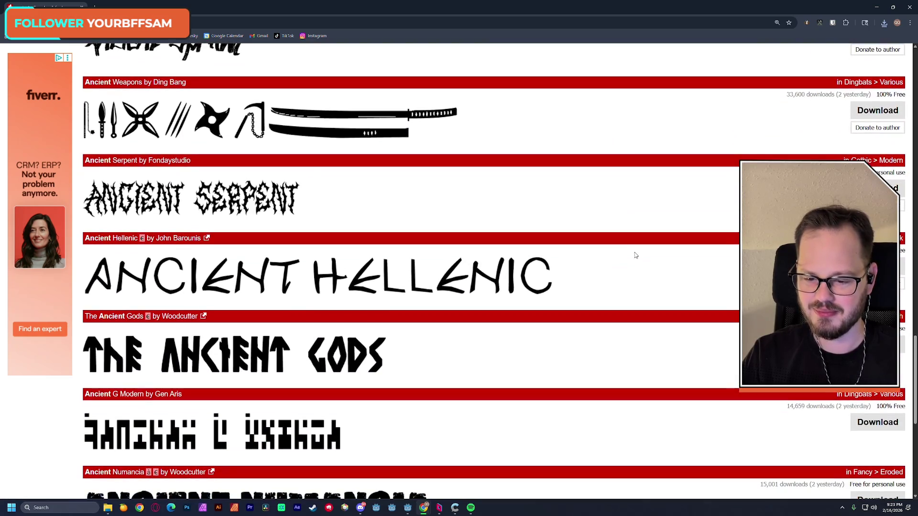
scroll(635, 255, down, 4)
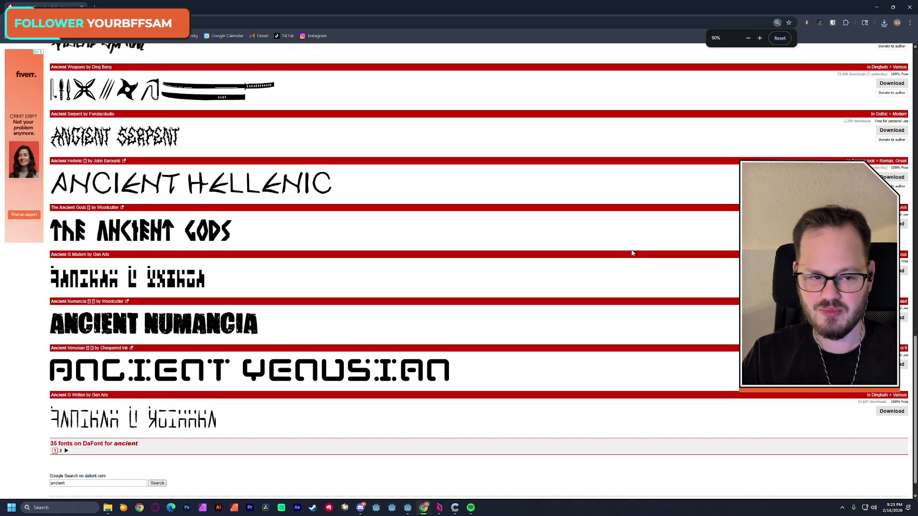
scroll(633, 254, up, 2)
ctrl+scroll(633, 253, up, 1)
scroll(633, 253, up, 8)
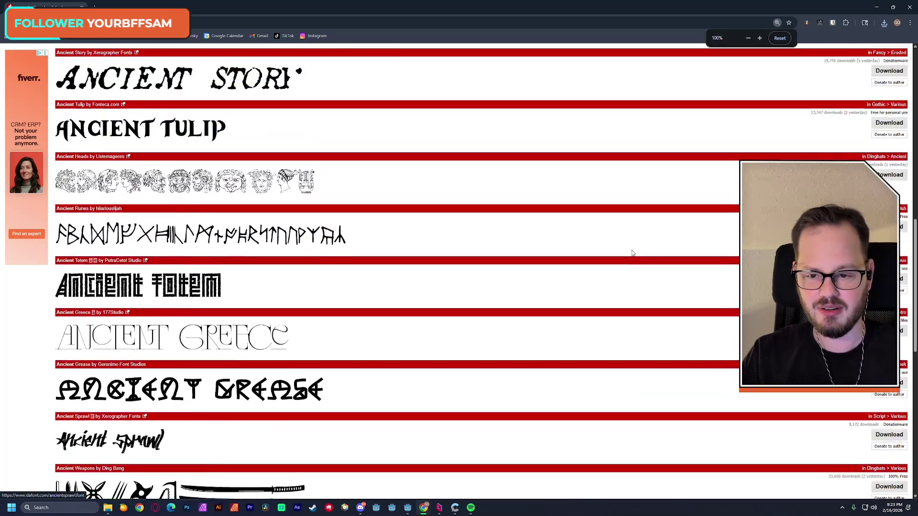
scroll(631, 253, up, 1)
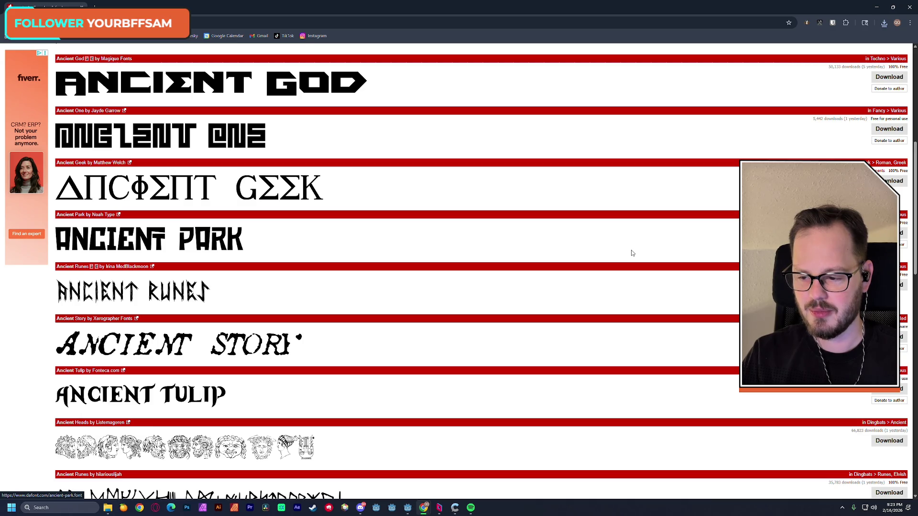
scroll(627, 248, up, 7)
Step: Search DaFont for 'rune' fonts and start browsing the results
click(833, 99)
text(rune)
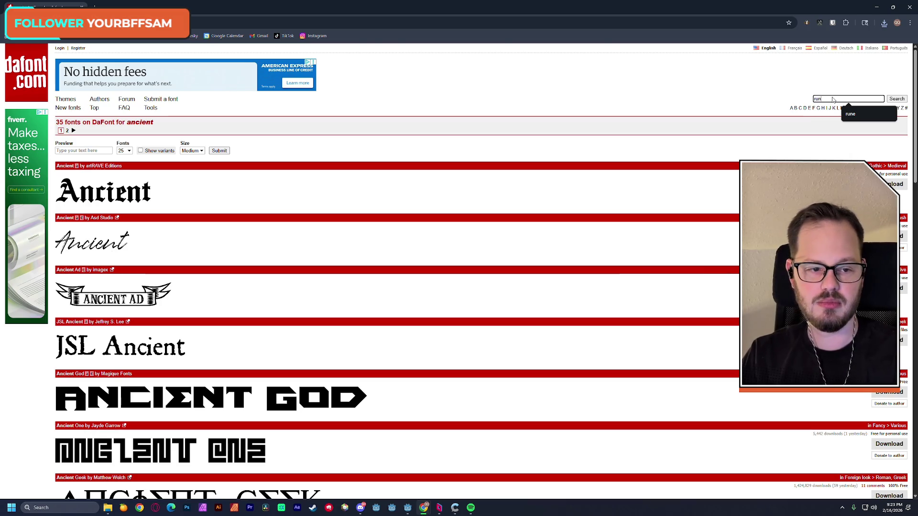
key(Return)
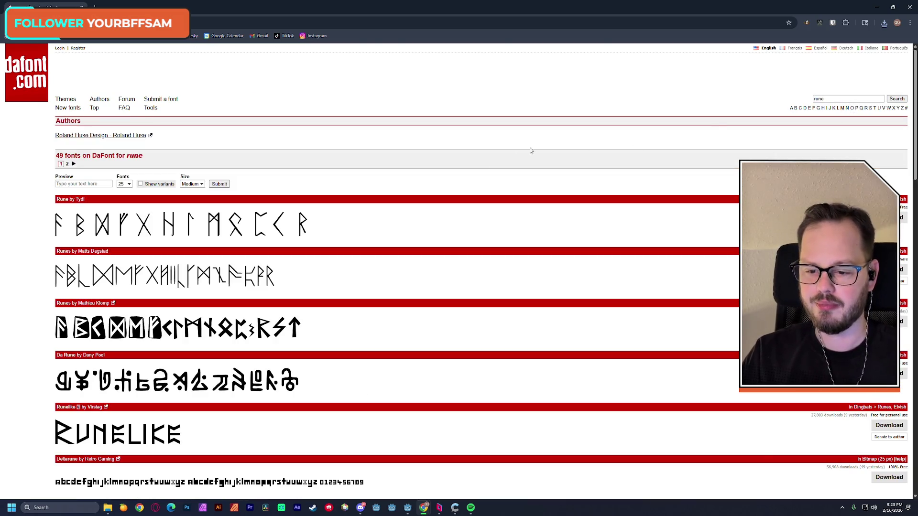
scroll(42, 274, down, 4)
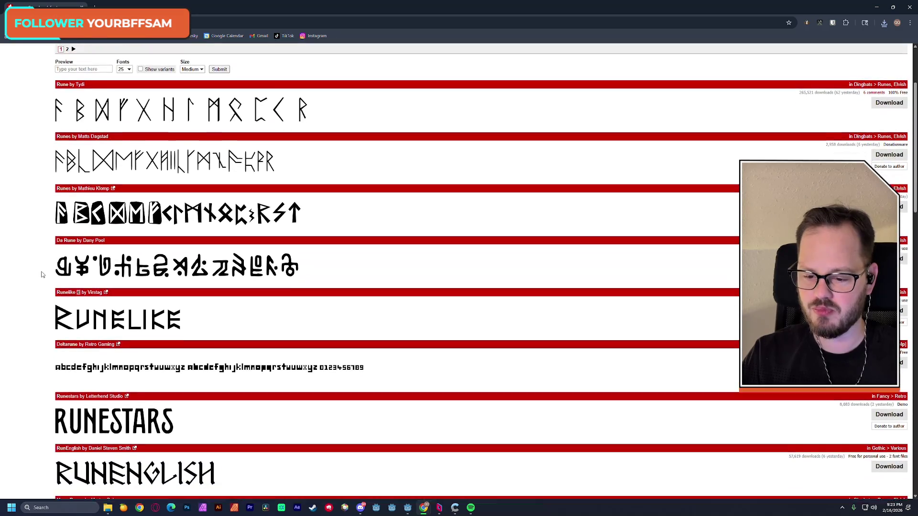
scroll(39, 277, down, 1)
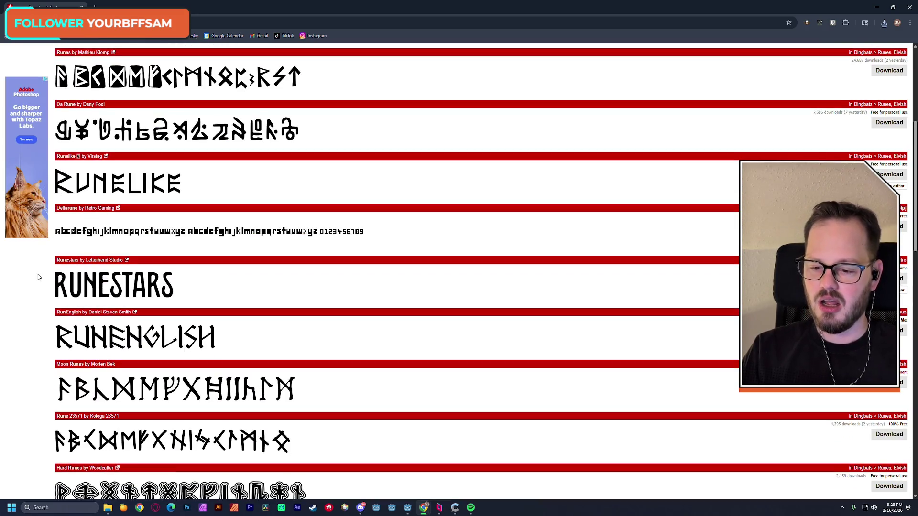
scroll(44, 297, down, 2)
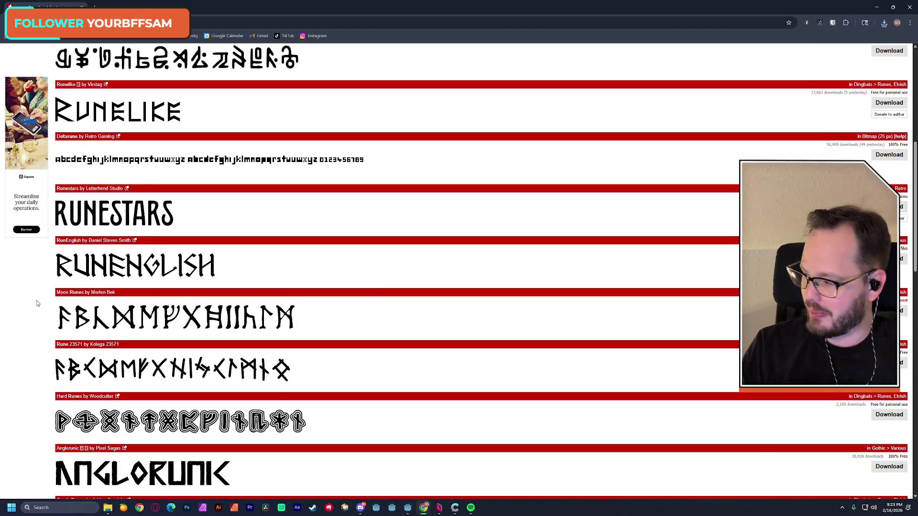
scroll(39, 303, down, 3)
scroll(114, 297, down, 2)
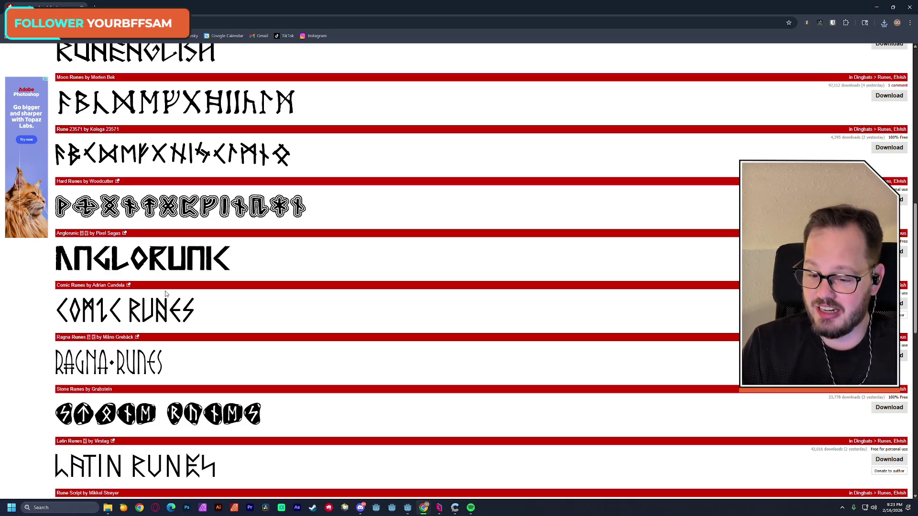
Step: Scroll to the bottom of the rune results and load page 2
scroll(414, 264, down, 5)
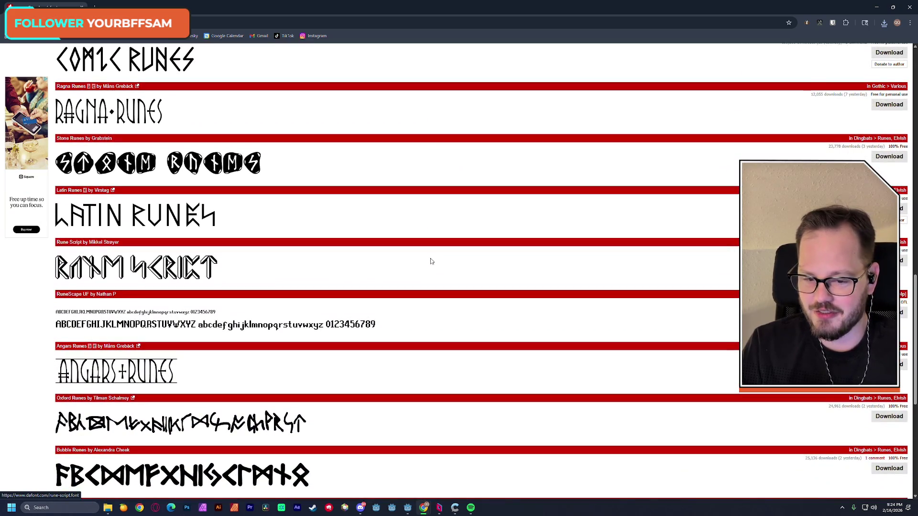
scroll(456, 267, down, 2)
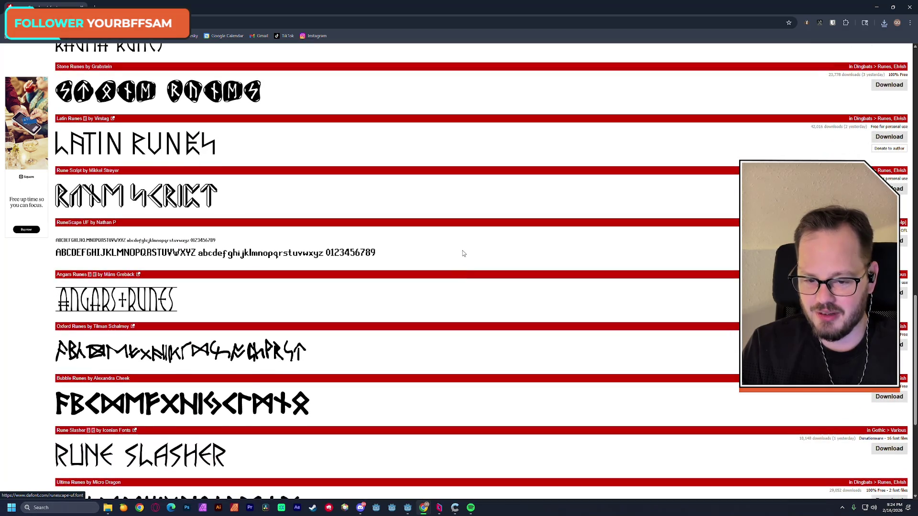
scroll(463, 253, down, 1)
scroll(463, 258, down, 1)
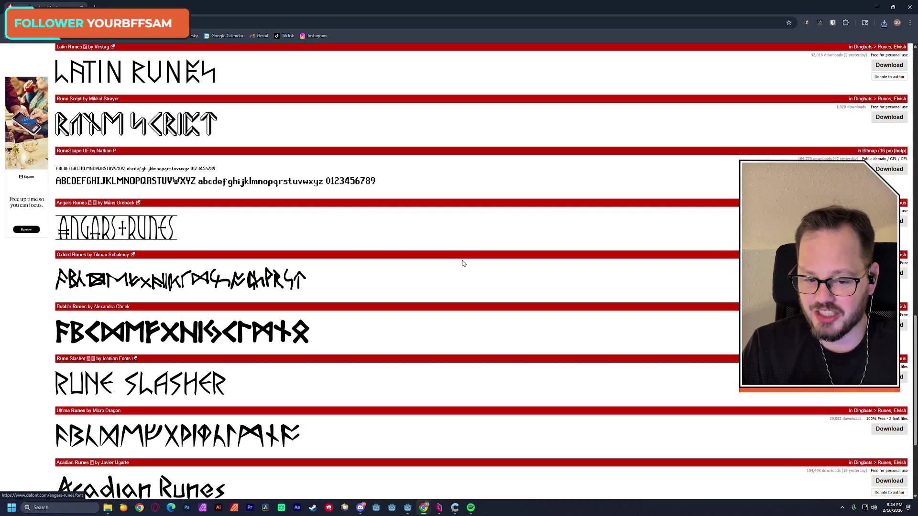
scroll(462, 279, down, 1)
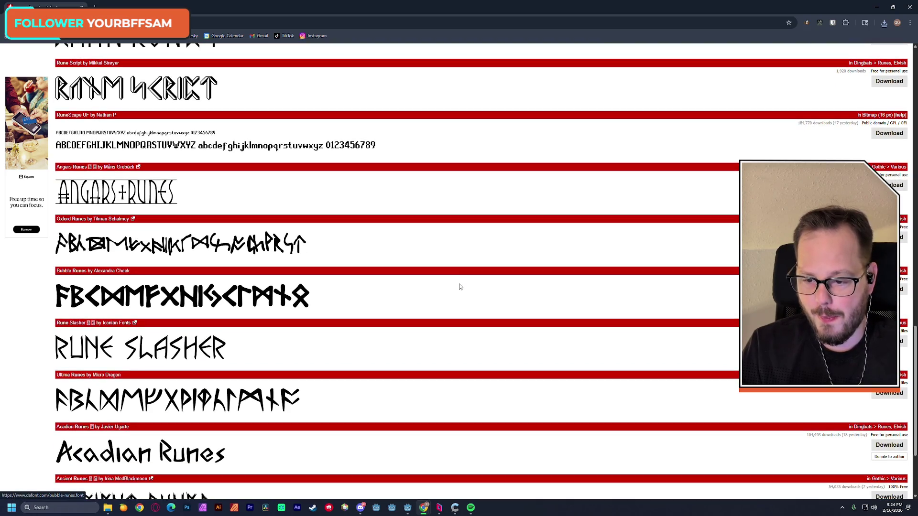
scroll(460, 286, down, 4)
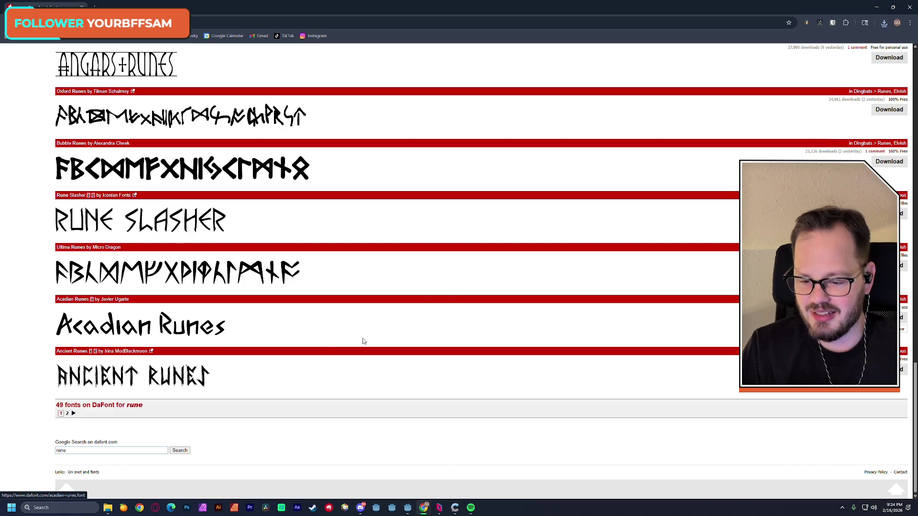
click(71, 414)
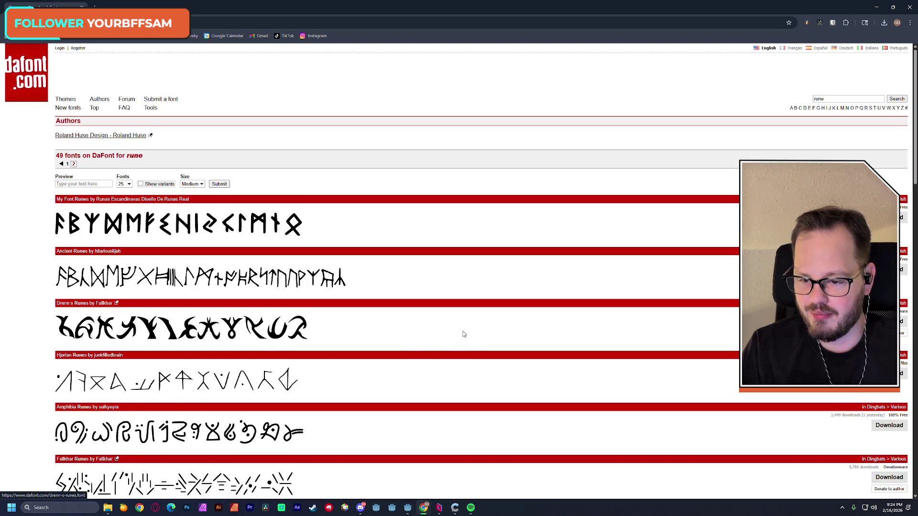
Step: Browse the second page of rune fonts and focus the custom preview text field
scroll(462, 334, down, 2)
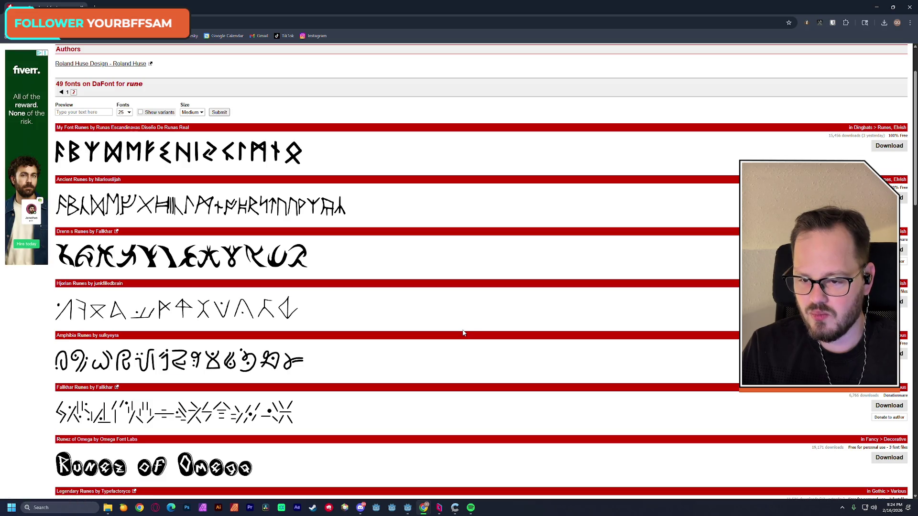
scroll(462, 333, down, 5)
scroll(463, 333, down, 5)
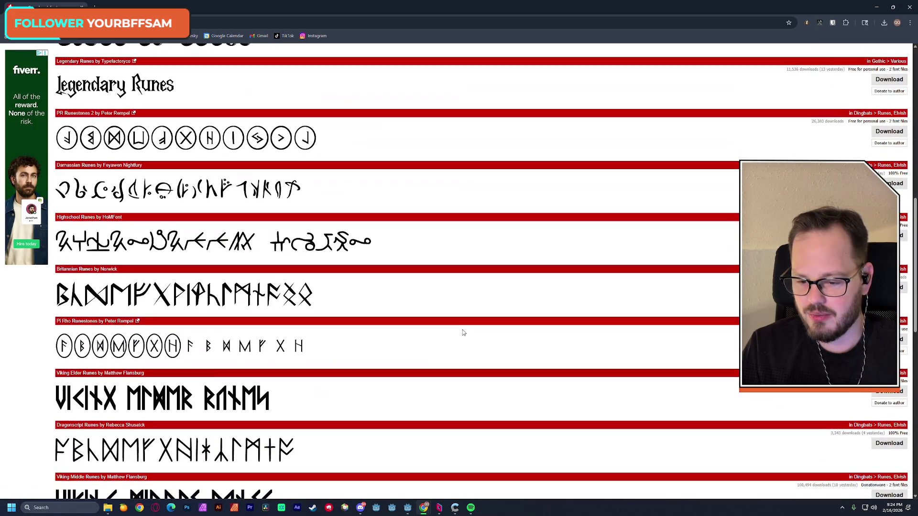
scroll(463, 333, up, 10)
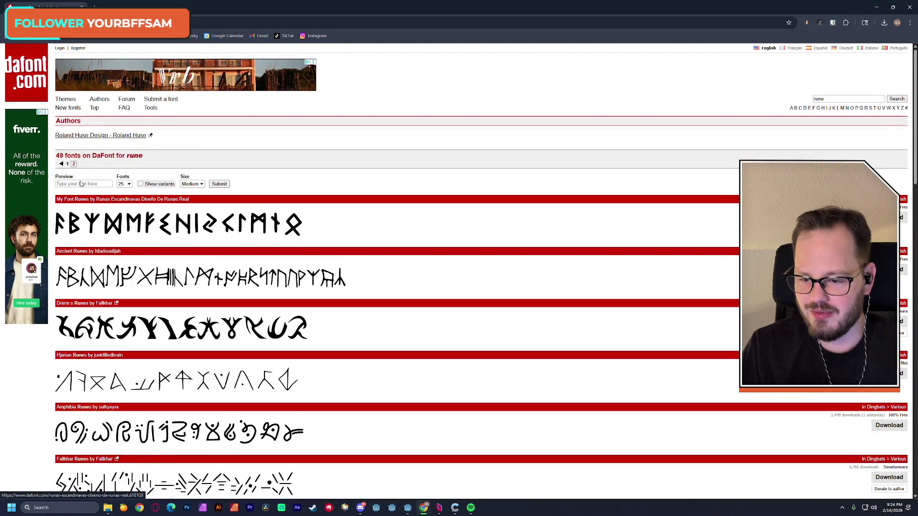
click(80, 184)
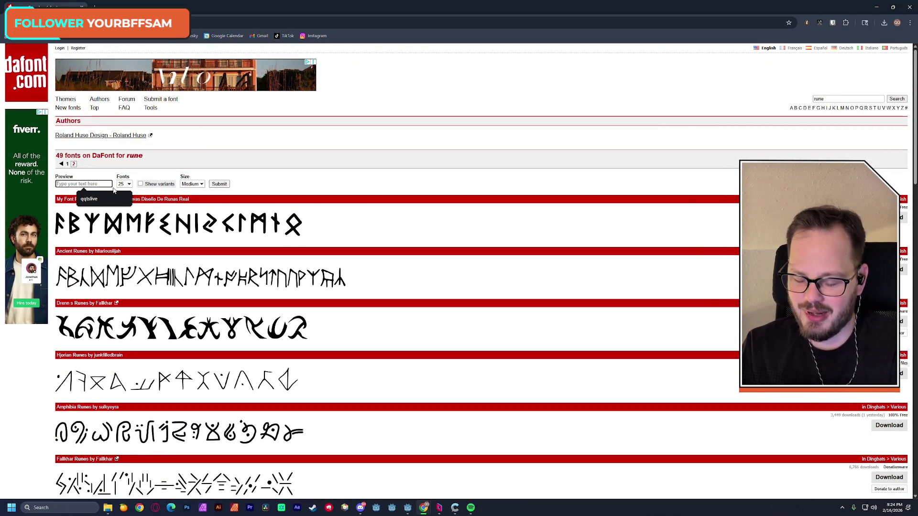
Step: Set the font previews to show 'dinosaur' at Large size
text(dn)
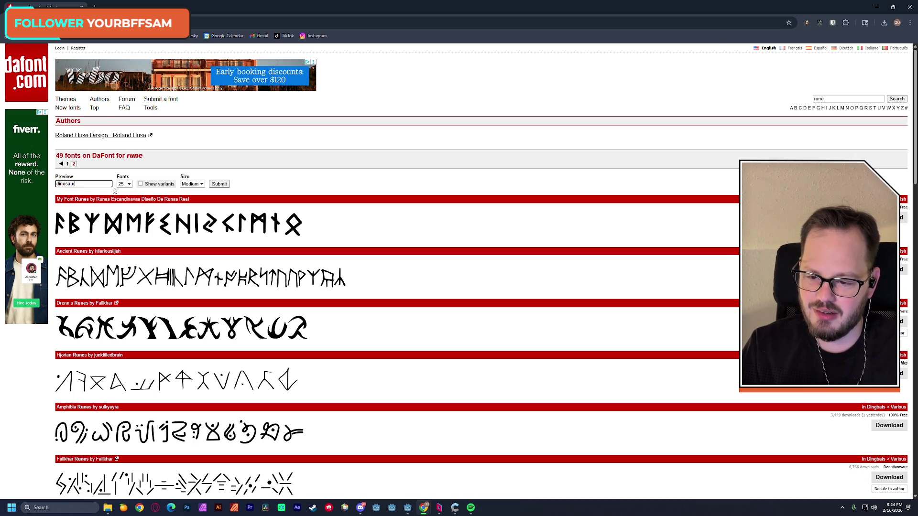
click(215, 185)
click(218, 185)
click(198, 184)
click(198, 218)
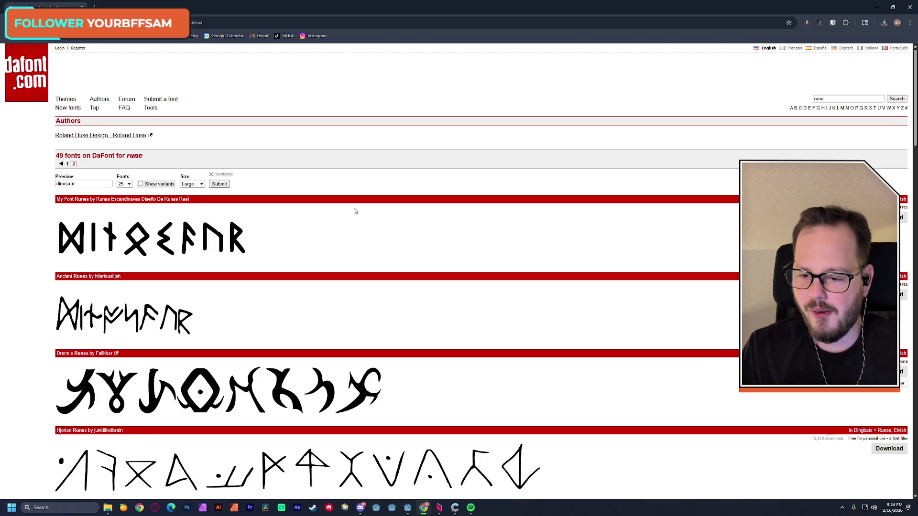
Step: Scroll through the page 2 dinosaur previews, then return to results page 1
scroll(435, 210, down, 5)
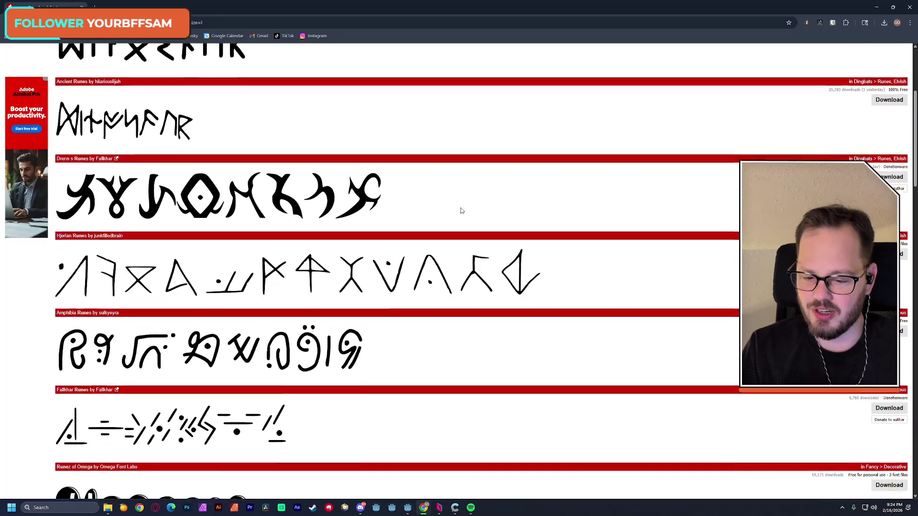
scroll(463, 210, down, 7)
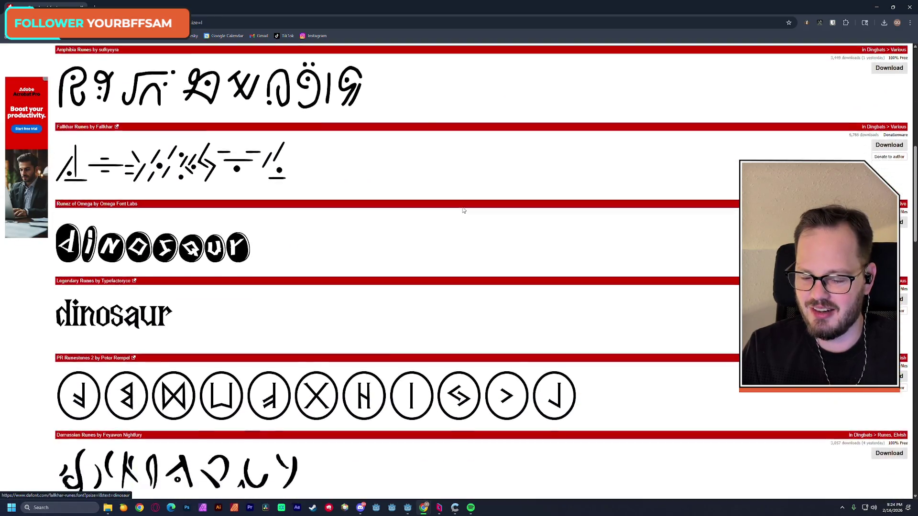
scroll(463, 210, down, 6)
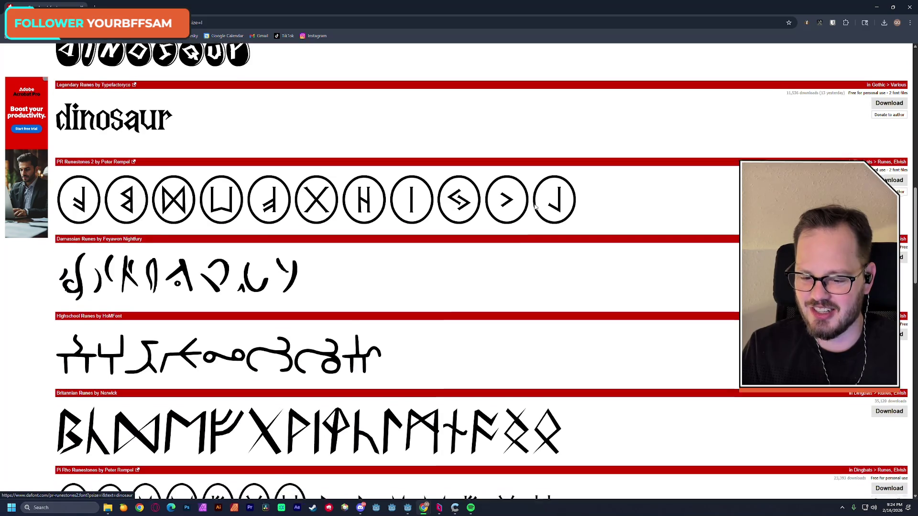
scroll(535, 206, down, 6)
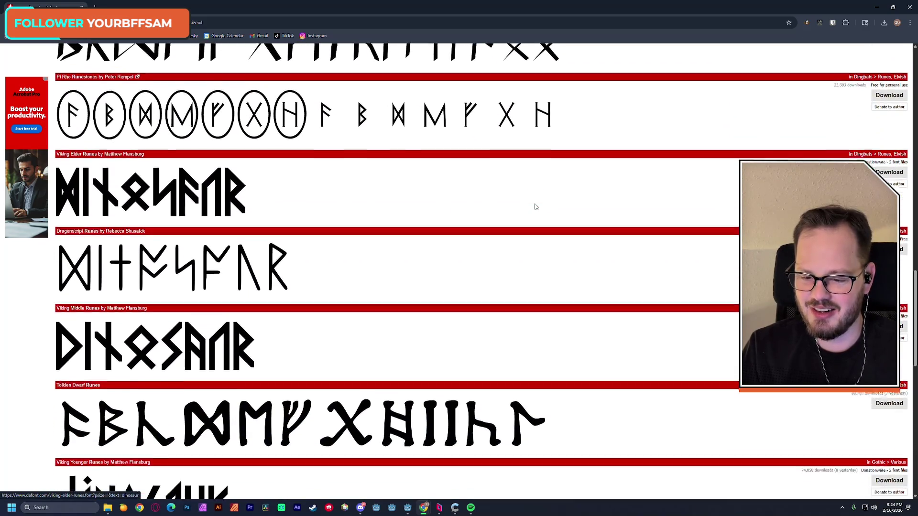
scroll(536, 205, down, 6)
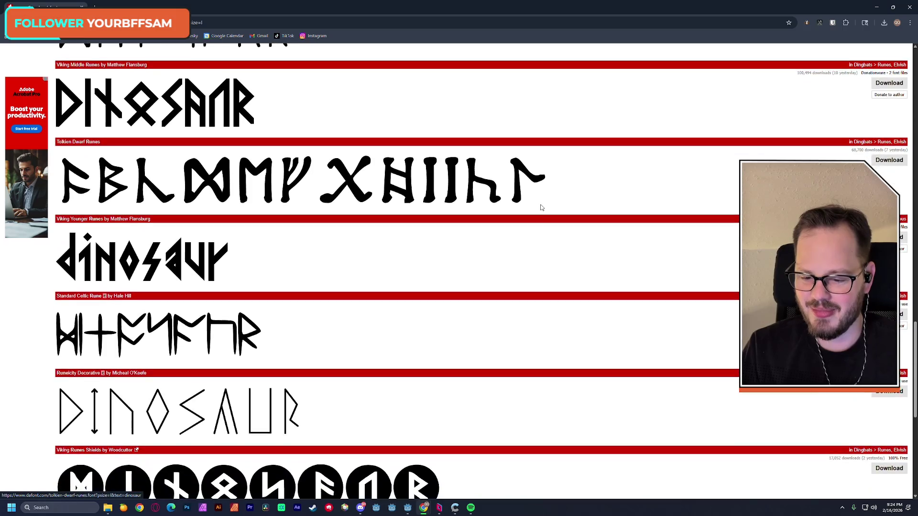
scroll(541, 208, down, 6)
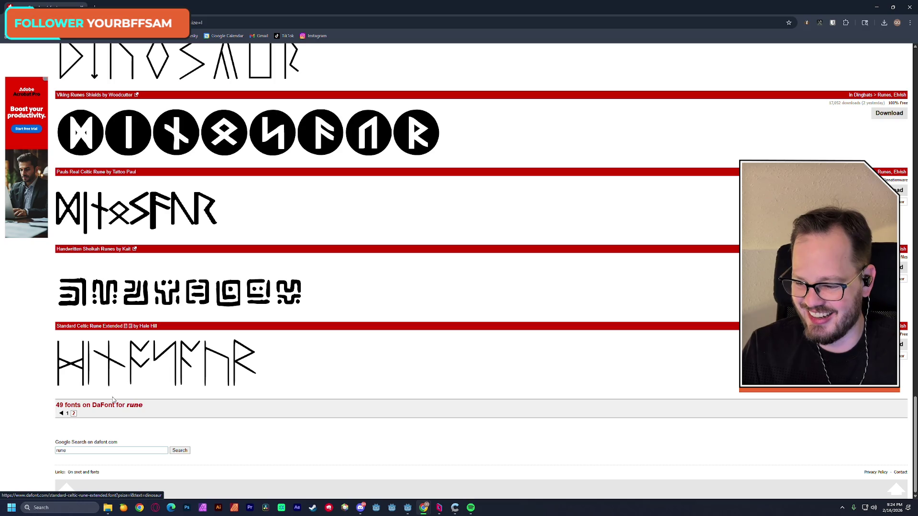
click(67, 414)
Step: Browse the page 1 rune previews and download the Stone Runes font
scroll(330, 386, down, 5)
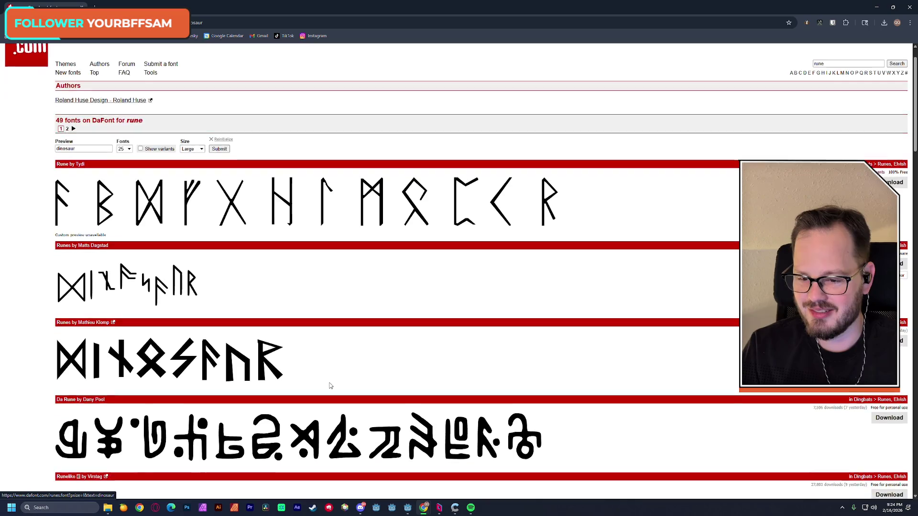
scroll(329, 386, down, 2)
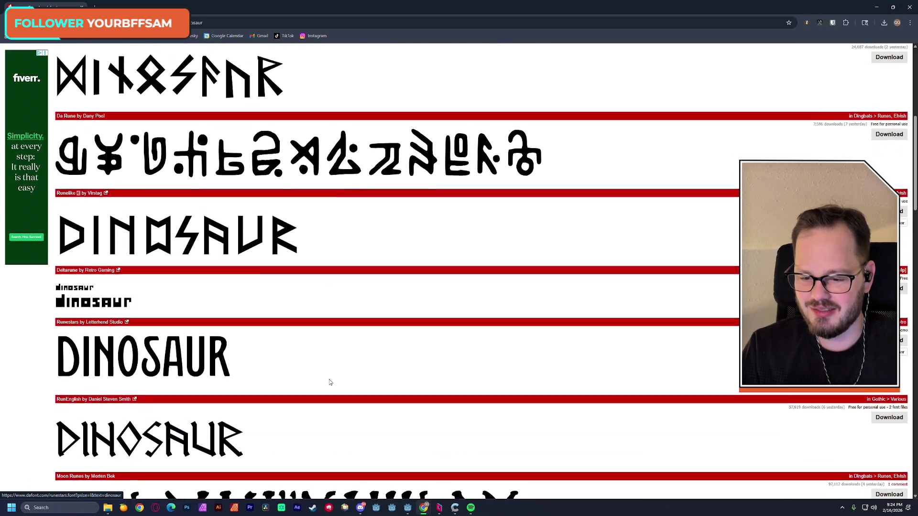
drag(177, 232, 213, 236)
scroll(313, 291, down, 2)
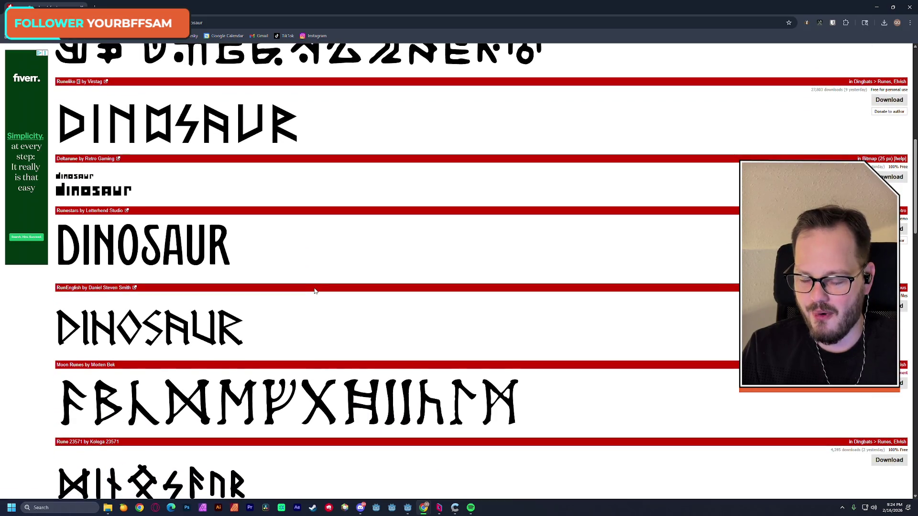
scroll(313, 291, down, 2)
scroll(314, 291, up, 2)
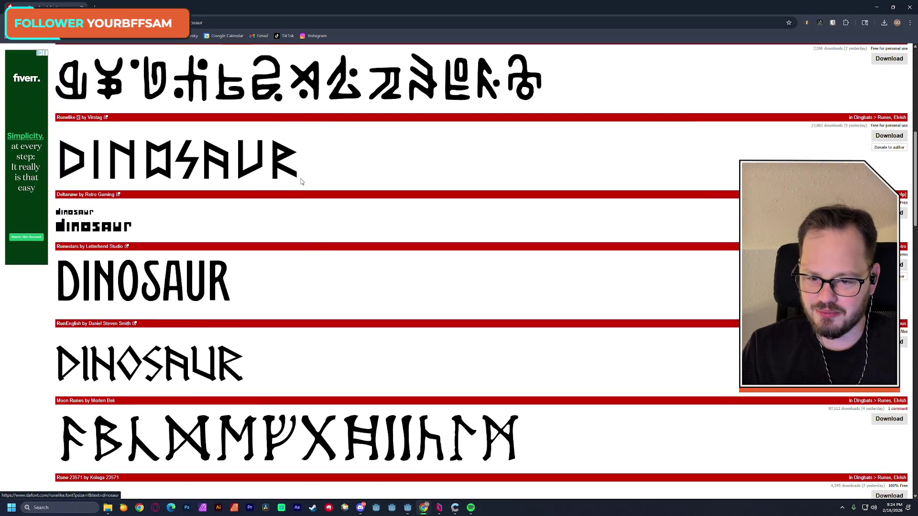
scroll(375, 225, down, 4)
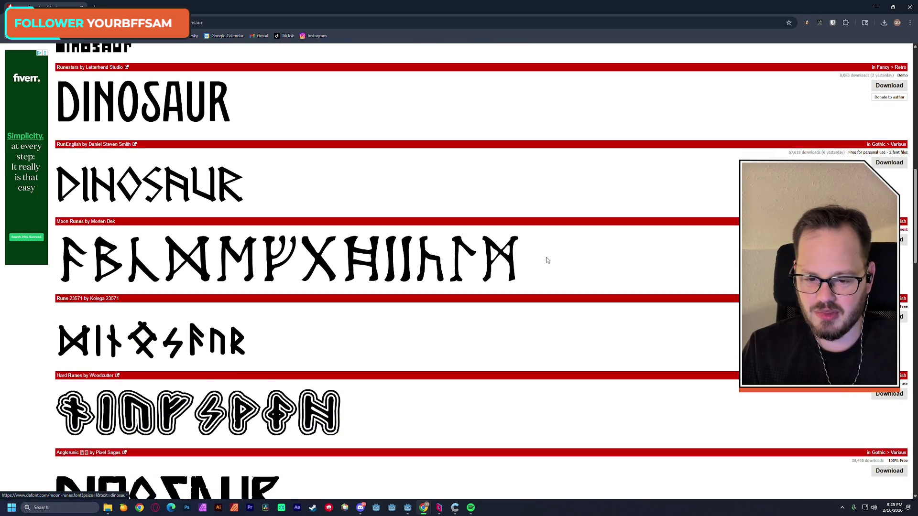
scroll(542, 258, down, 6)
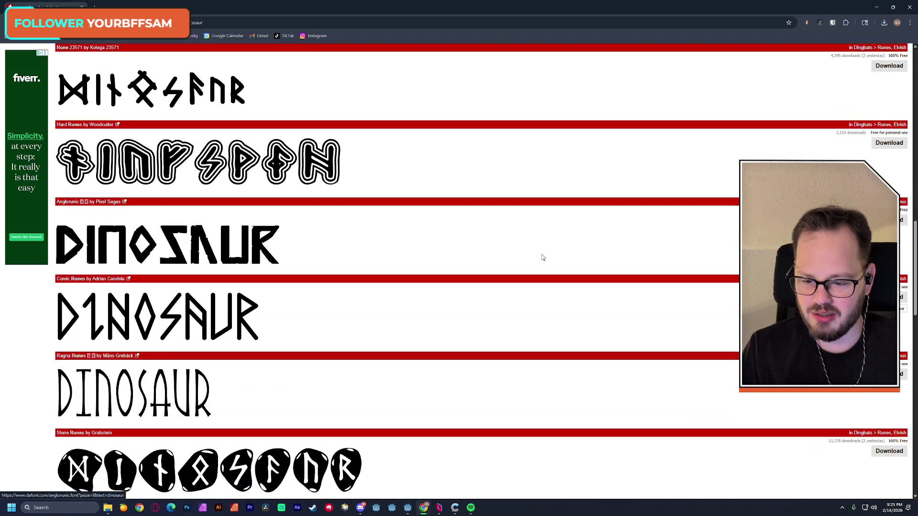
scroll(542, 258, down, 2)
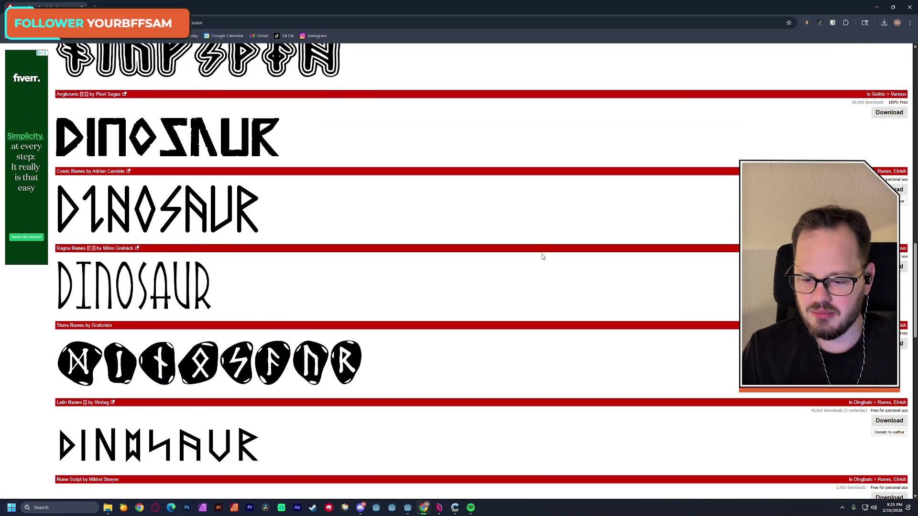
scroll(543, 257, down, 4)
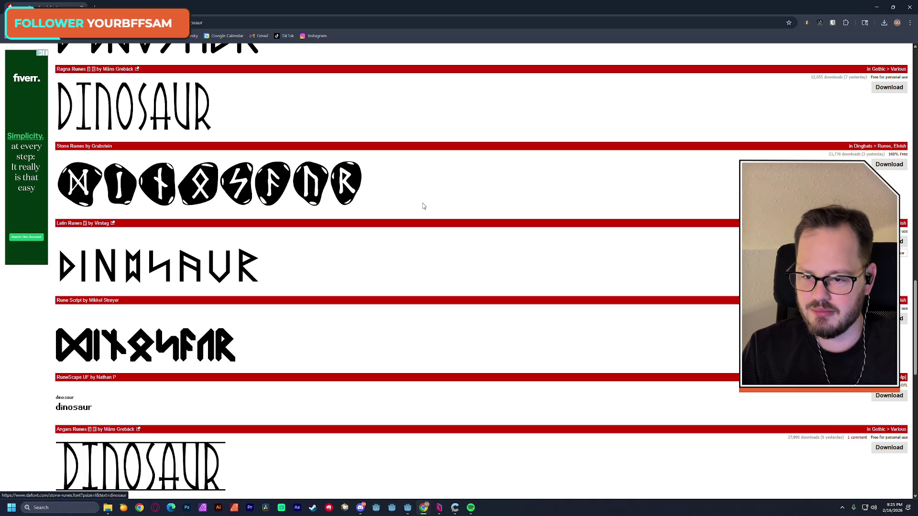
scroll(424, 204, up, 2)
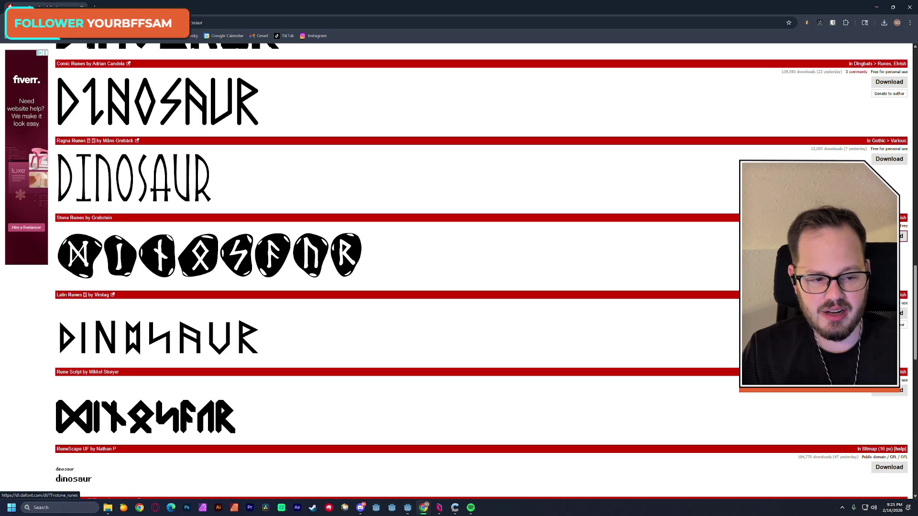
click(901, 236)
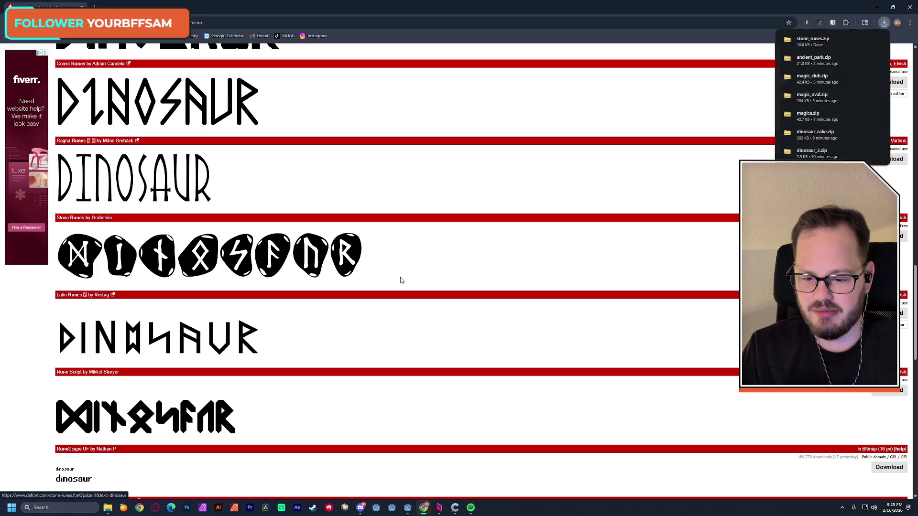
Step: Scroll the rune results back to the top and open Chrome's recent downloads list
scroll(430, 269, down, 5)
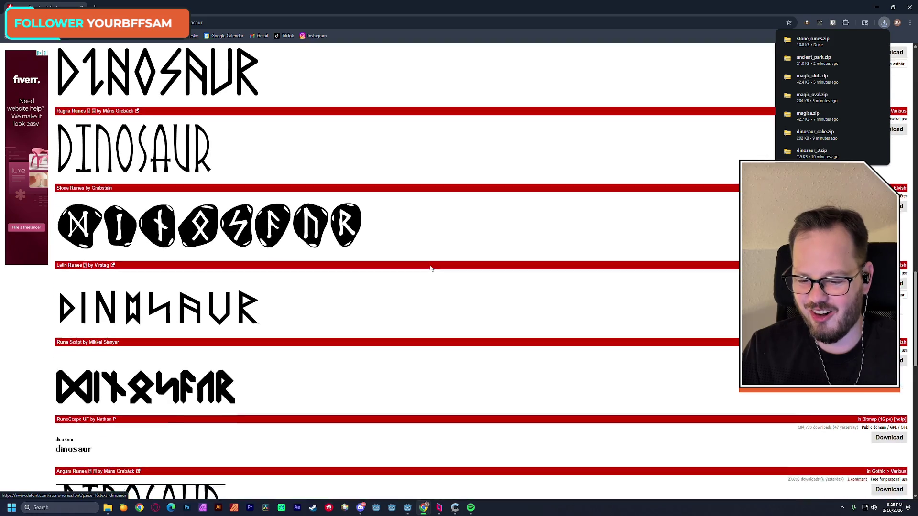
scroll(430, 269, up, 7)
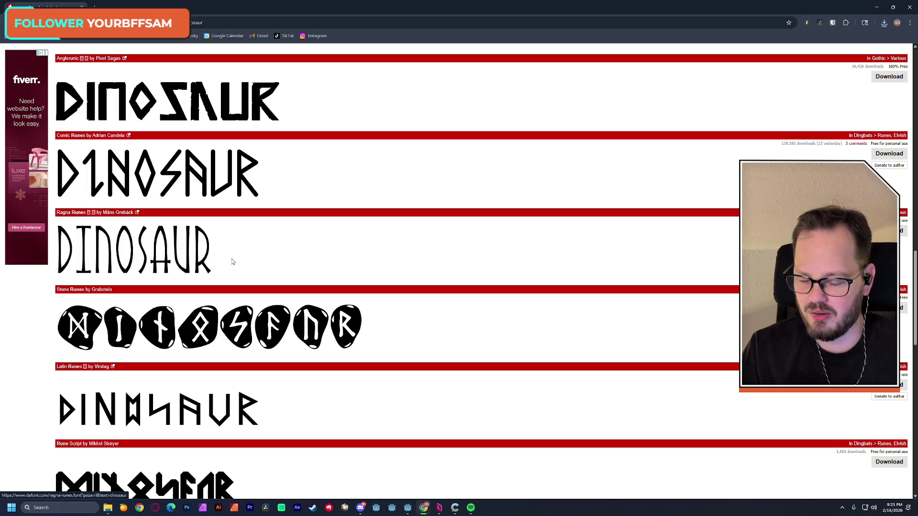
scroll(328, 282, down, 9)
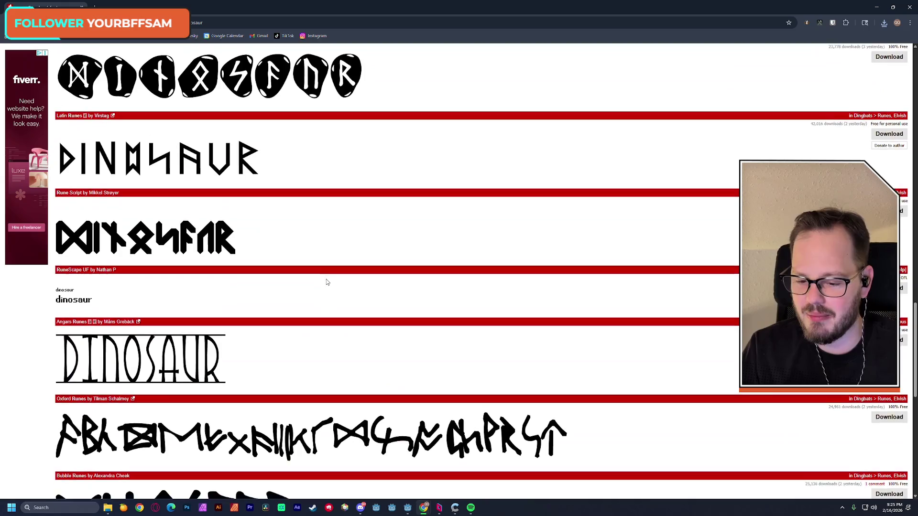
scroll(328, 282, down, 5)
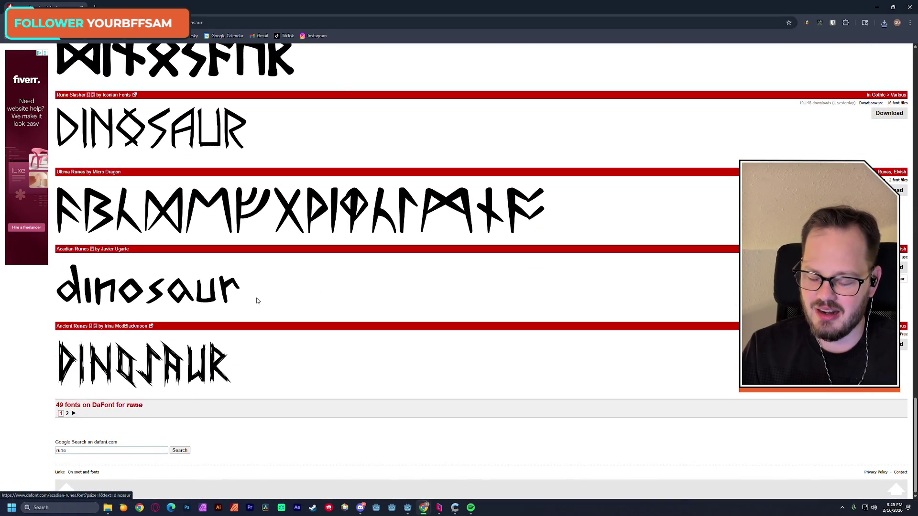
scroll(354, 308, up, 14)
scroll(383, 311, up, 10)
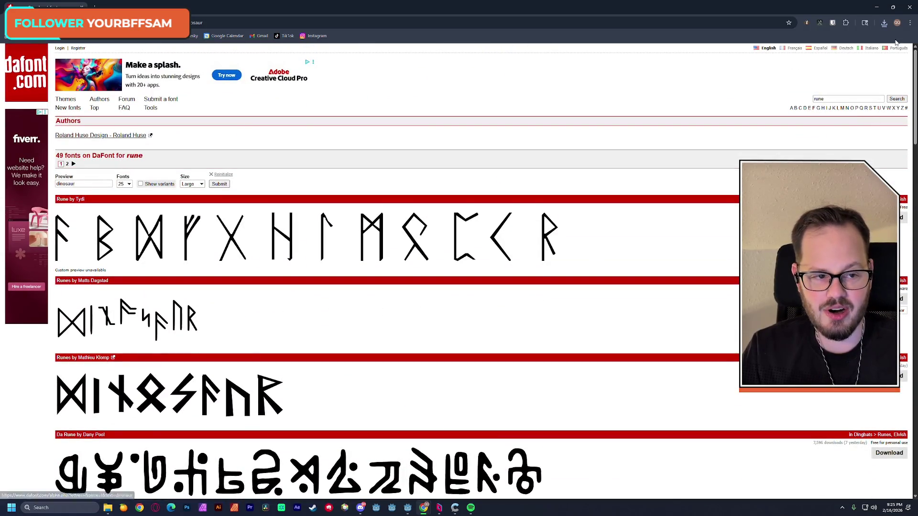
click(884, 23)
Step: Show stone_runes in Downloads and navigate Explorer up to the sorcerrawrs project folder
click(875, 57)
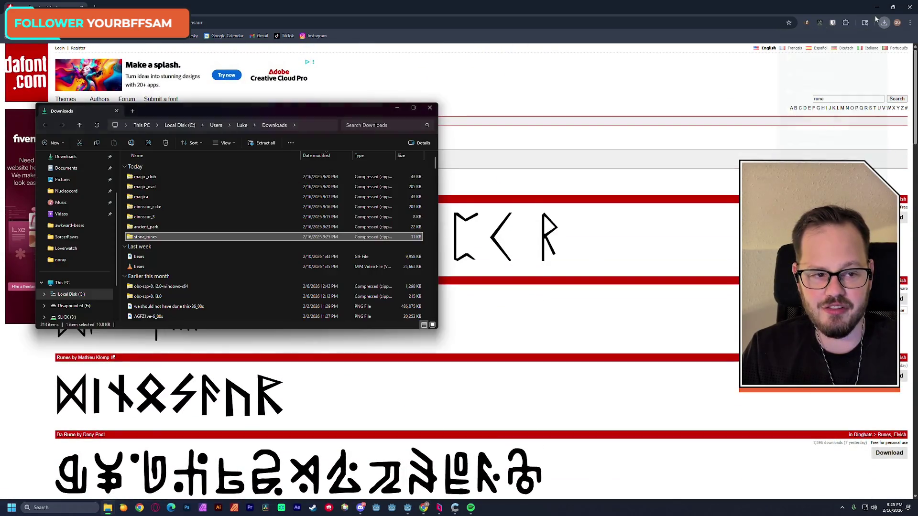
click(876, 6)
click(566, 261)
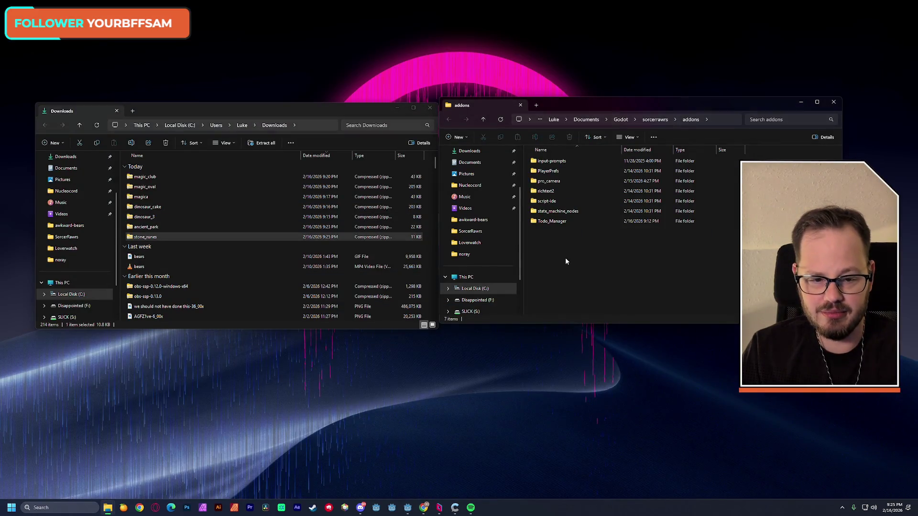
click(654, 120)
click(539, 222)
Step: Create a new folder named 'font' inside ui and open it
double_click(539, 222)
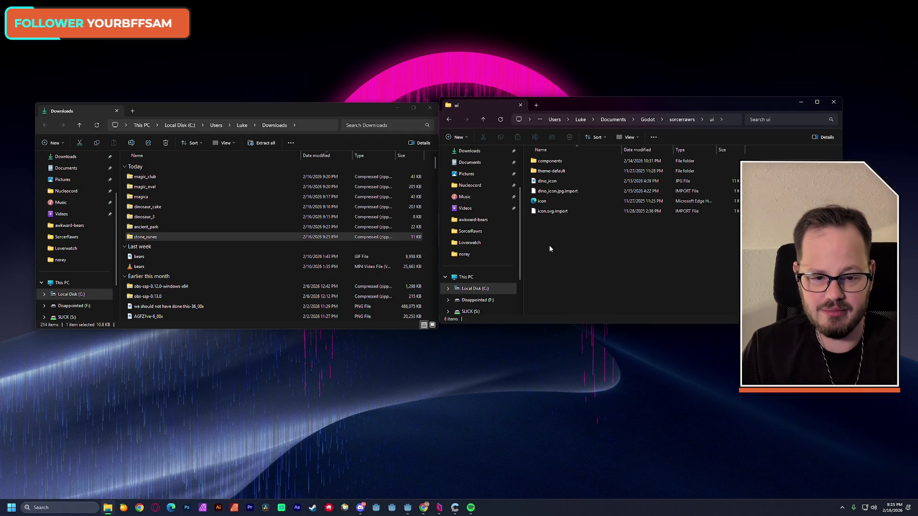
key(ctrl+shift+n)
text(font)
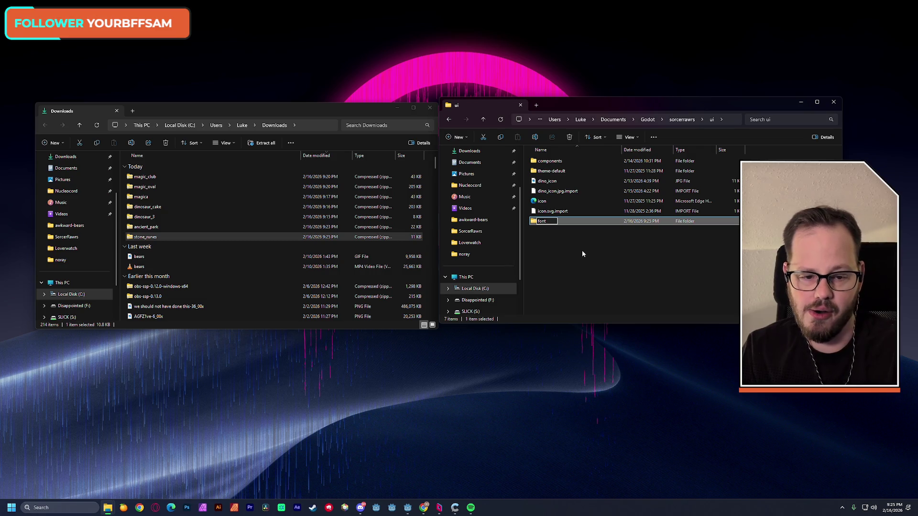
key(Return)
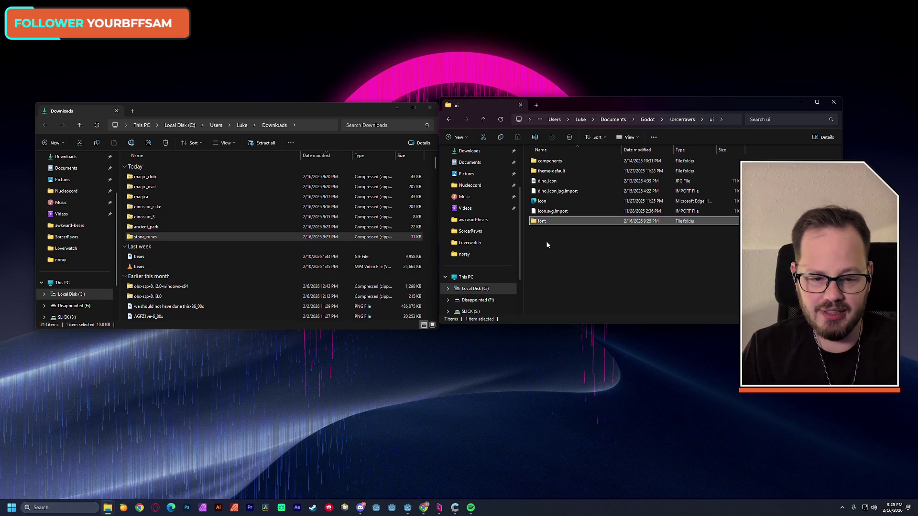
double_click(541, 223)
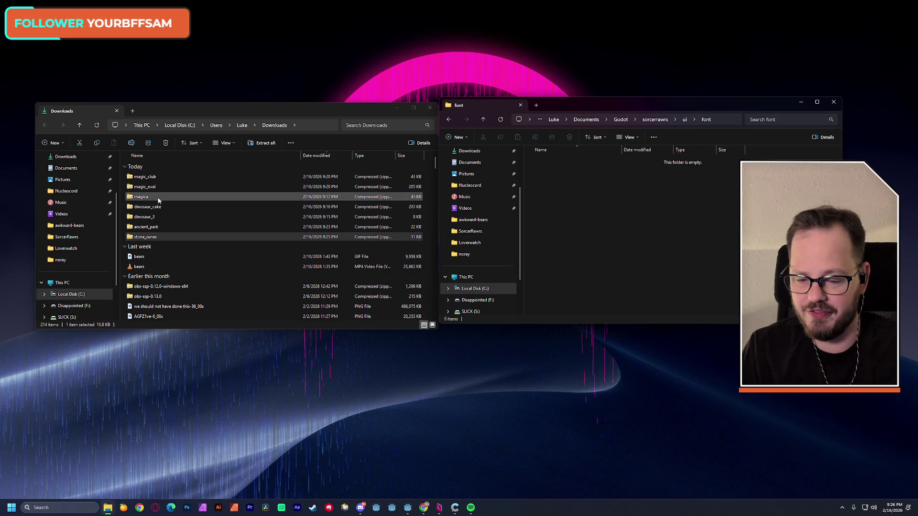
Step: Copy the Magic Club and Stone Runes font files into the project's font folder
double_click(145, 177)
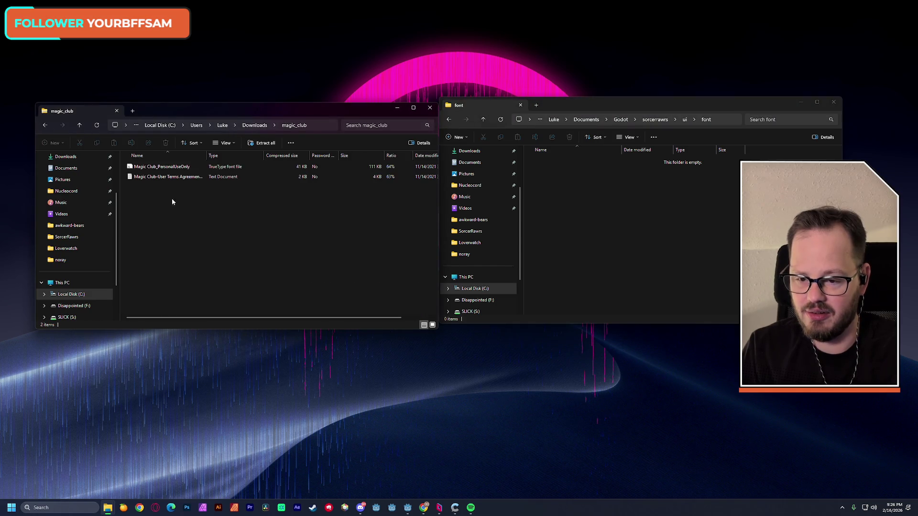
click(166, 168)
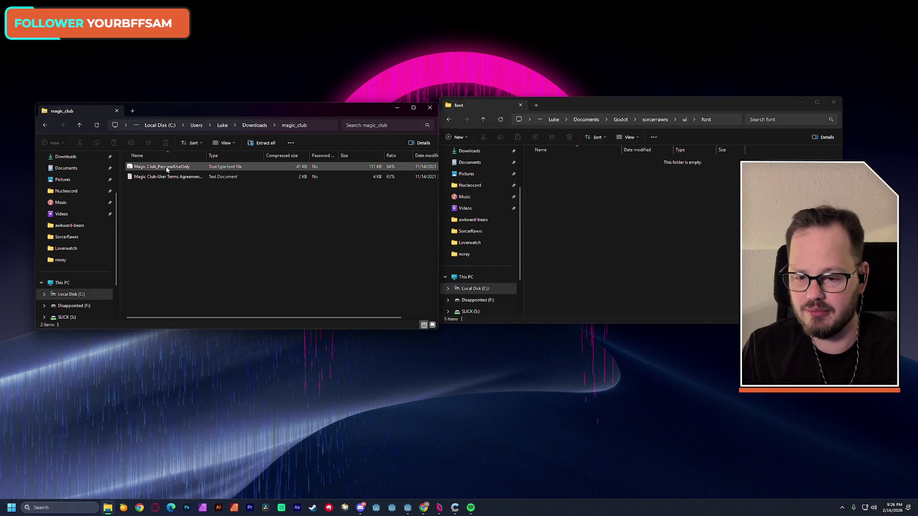
click(597, 215)
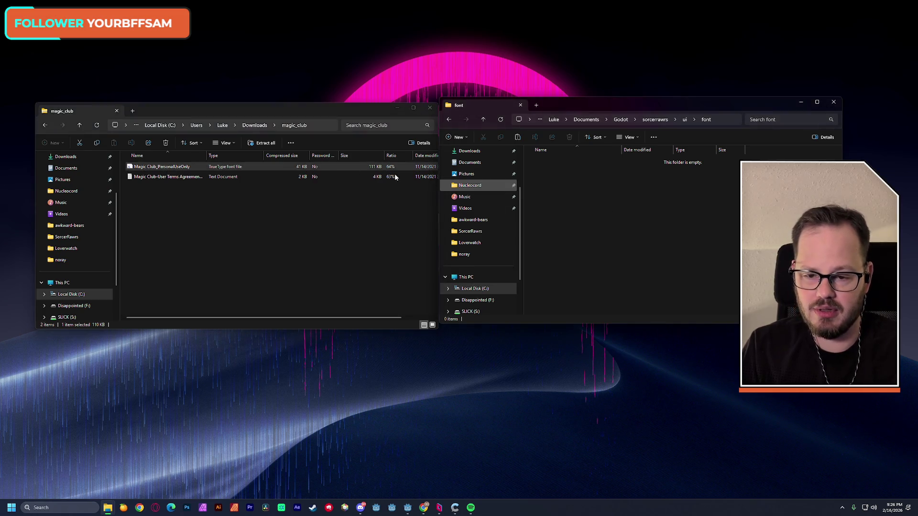
key(ctrl+v)
click(255, 125)
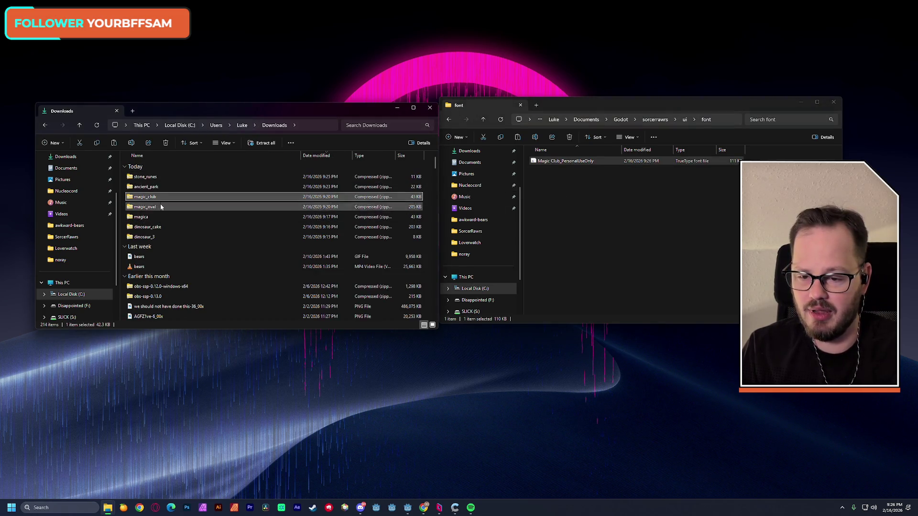
double_click(151, 177)
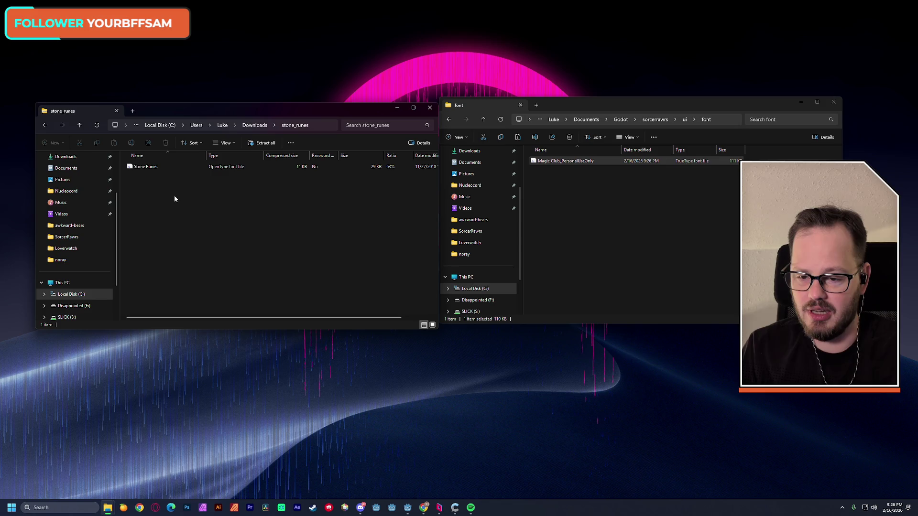
click(602, 213)
key(ctrl+v)
click(132, 166)
key(alt+Left)
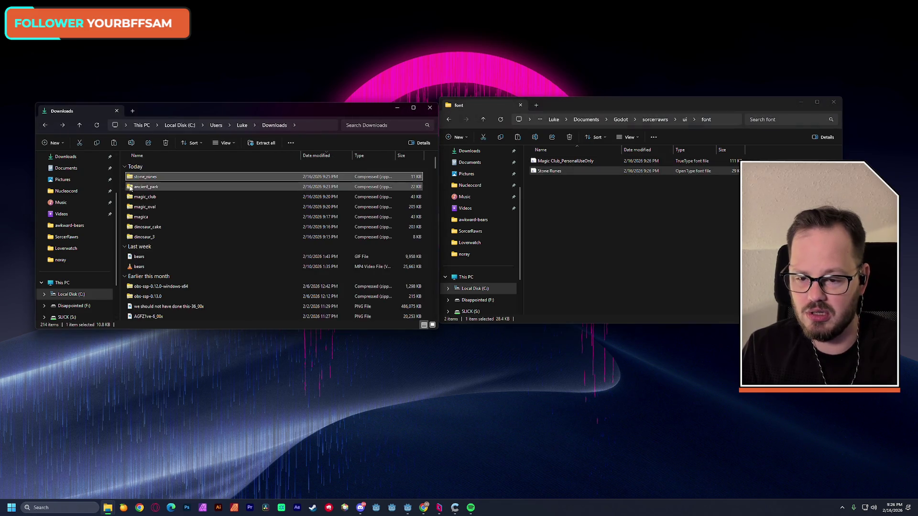
Step: Copy the Ancient Park and Magic Oval font files into the font folder
double_click(143, 187)
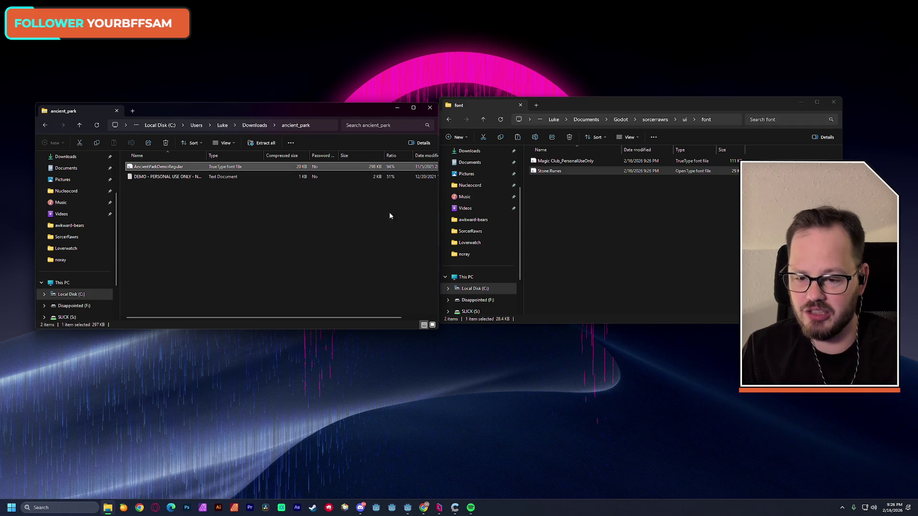
click(587, 238)
key(ctrl+v)
click(159, 195)
key(alt+Left)
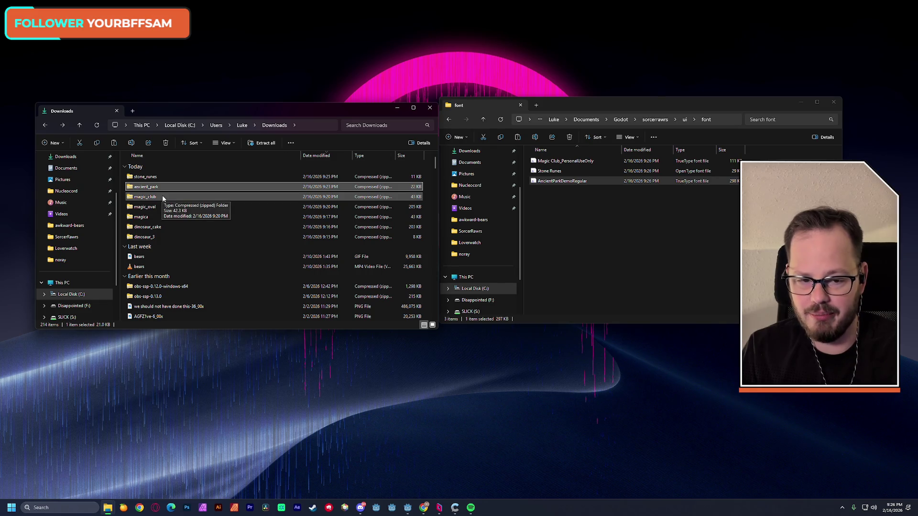
double_click(149, 206)
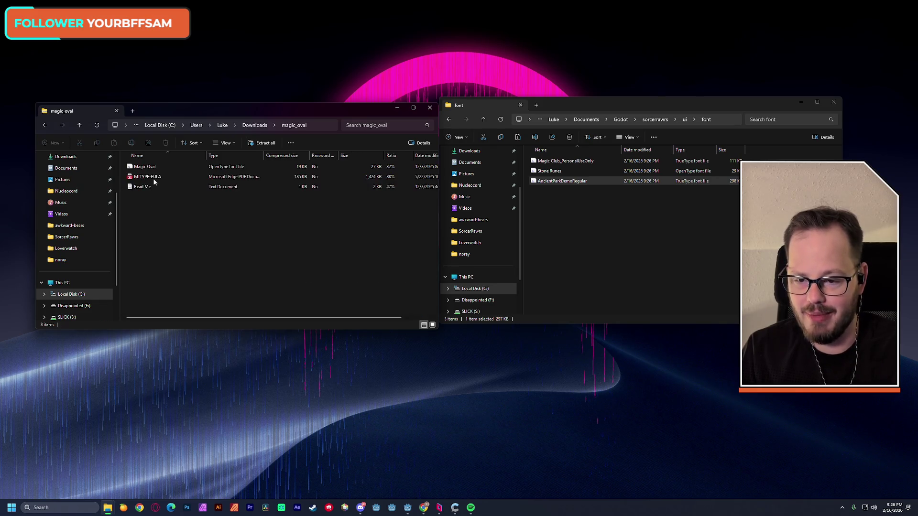
click(607, 249)
key(ctrl+v)
click(161, 198)
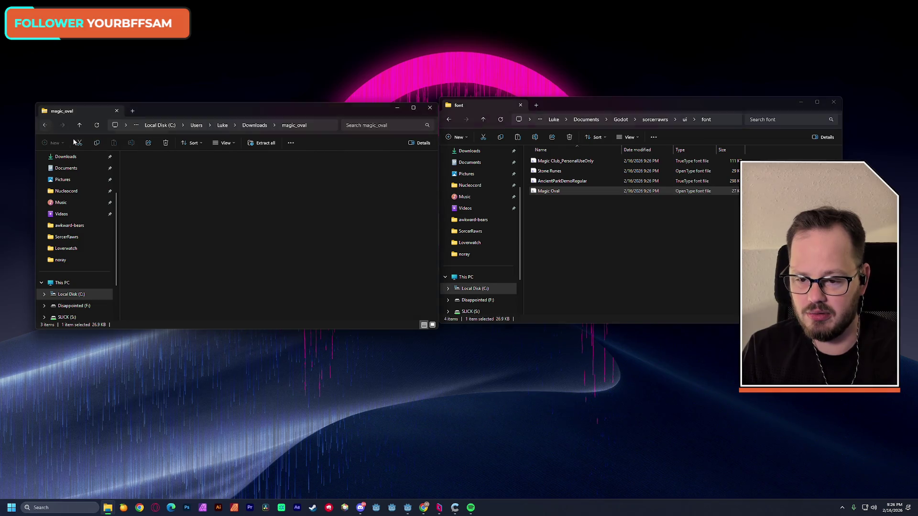
key(alt+Left)
Step: Copy the Magica and Dinosaur Cake DEMO font files into the font folder
double_click(141, 217)
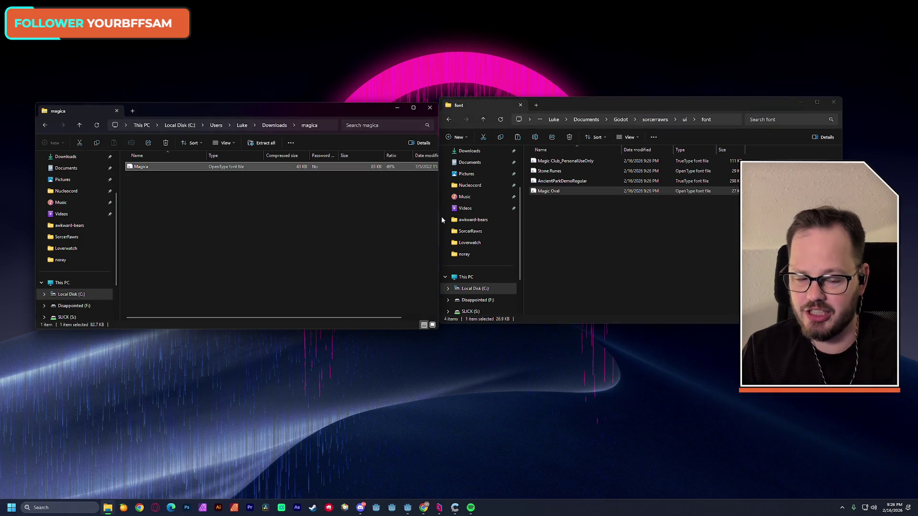
key(ctrl+v)
click(45, 125)
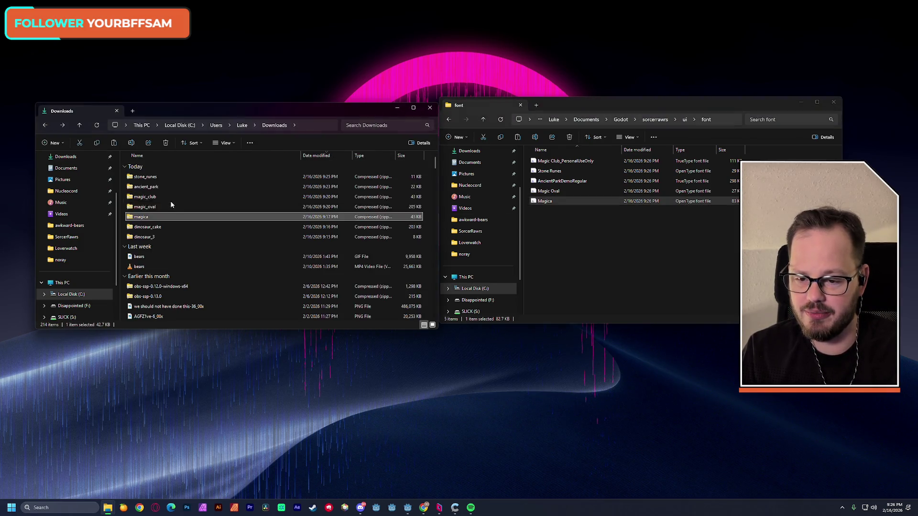
double_click(158, 230)
click(154, 167)
key(ctrl+c)
click(563, 257)
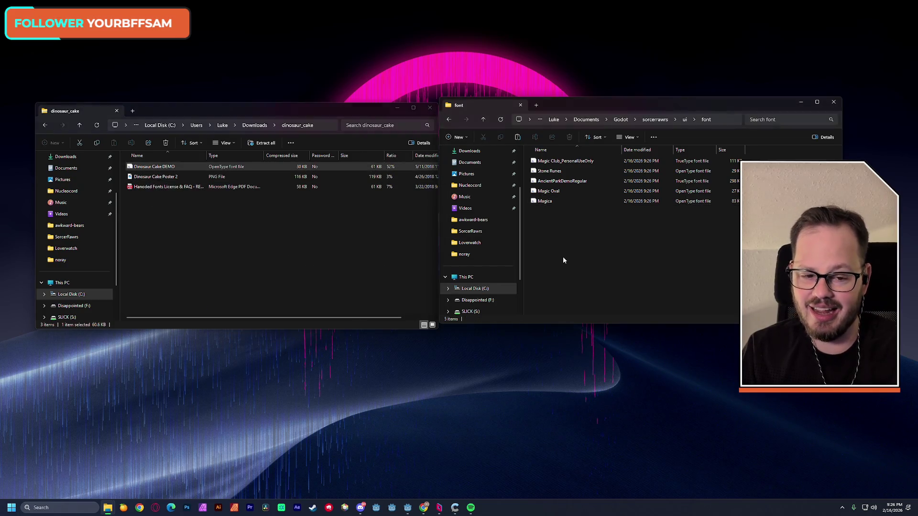
key(ctrl+v)
Step: Copy the Dinosaur font from the dinosaur_3 archive into the font folder
click(45, 125)
click(147, 239)
double_click(147, 238)
click(153, 167)
key(ctrl+c)
click(618, 261)
key(ctrl+v)
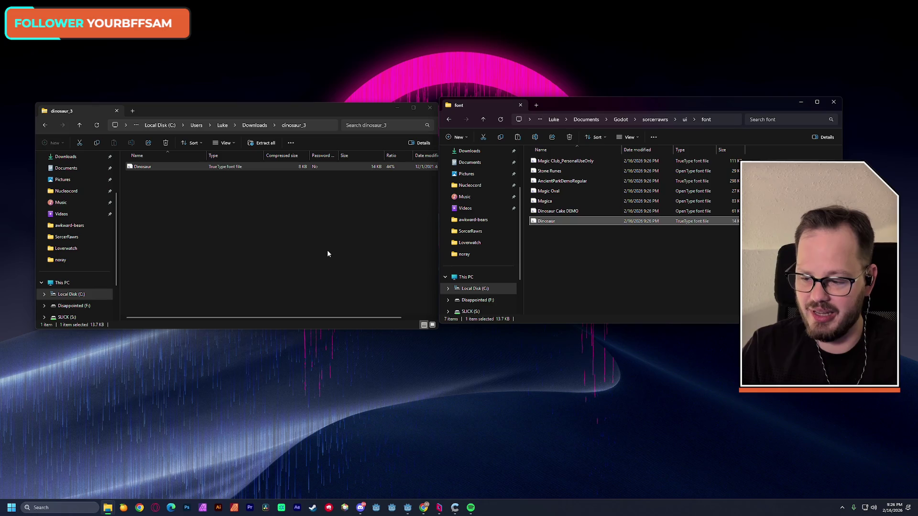
mouse_move(455, 511)
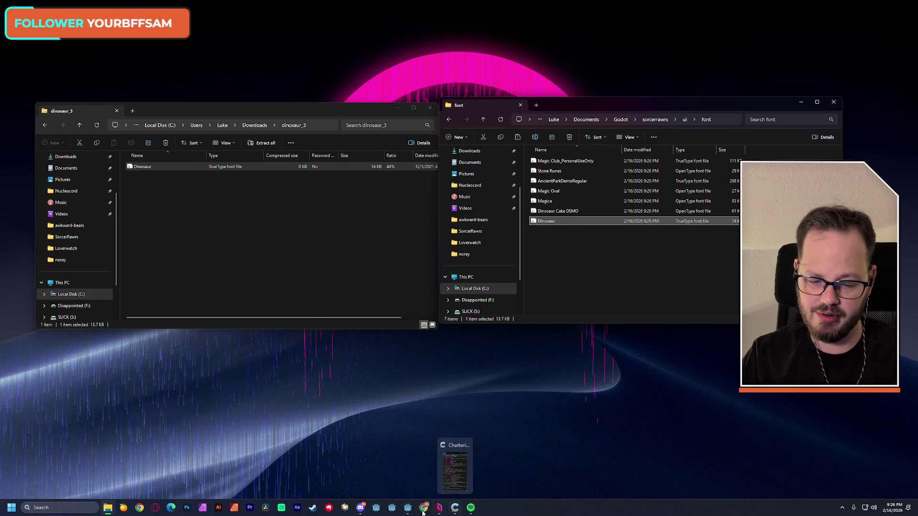
Step: In Godot, expand ui/font to see the seven imported fonts, then open the game scene
mouse_move(409, 510)
click(428, 488)
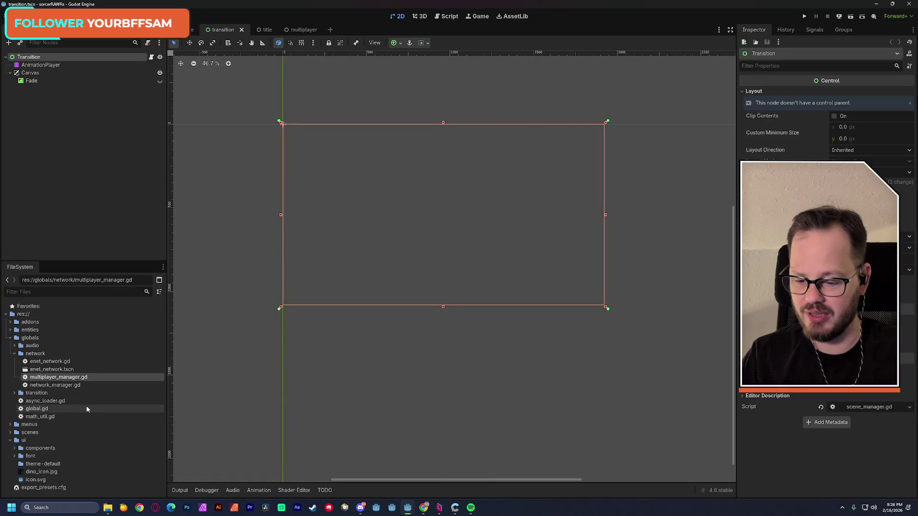
click(14, 456)
scroll(56, 444, down, 2)
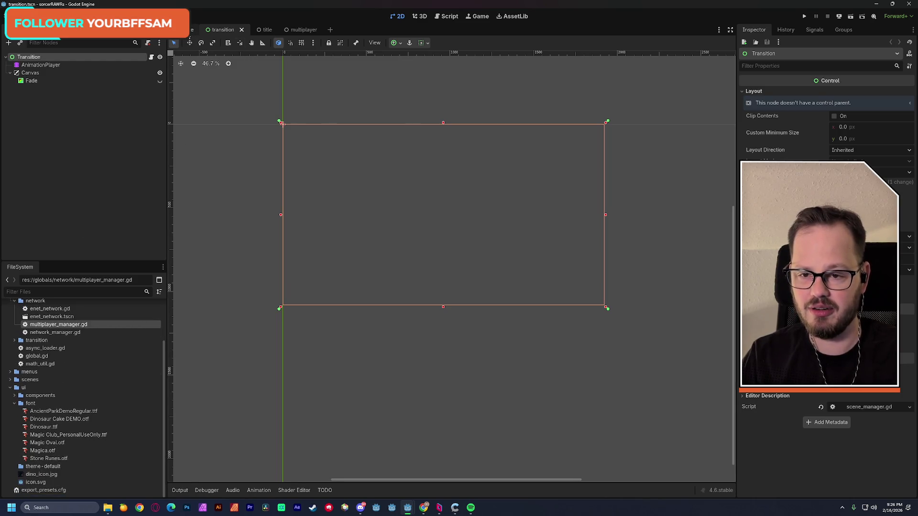
click(191, 30)
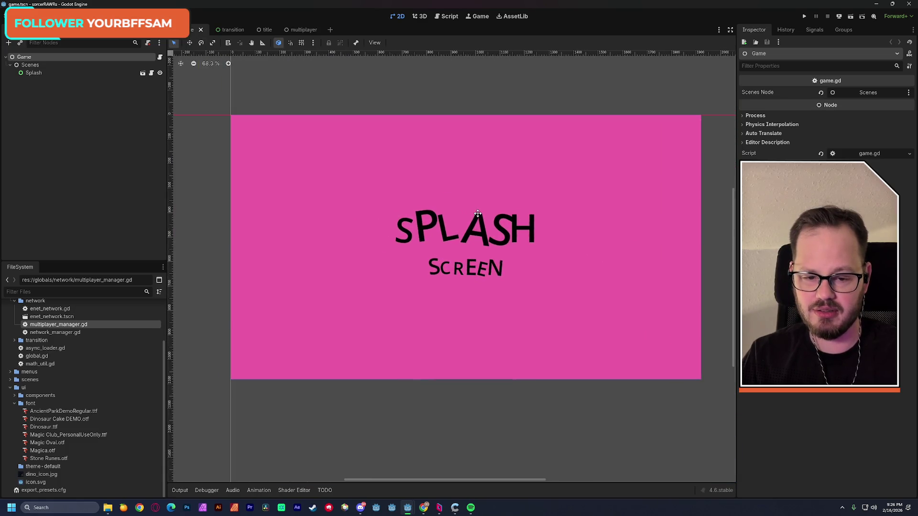
Step: Open the Splash node's scene in its own tab and centre it on the canvas
click(459, 246)
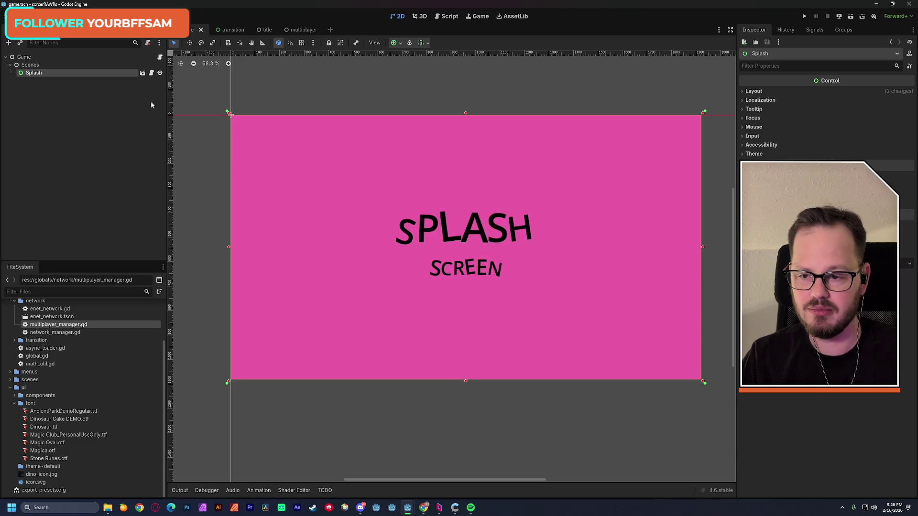
click(142, 73)
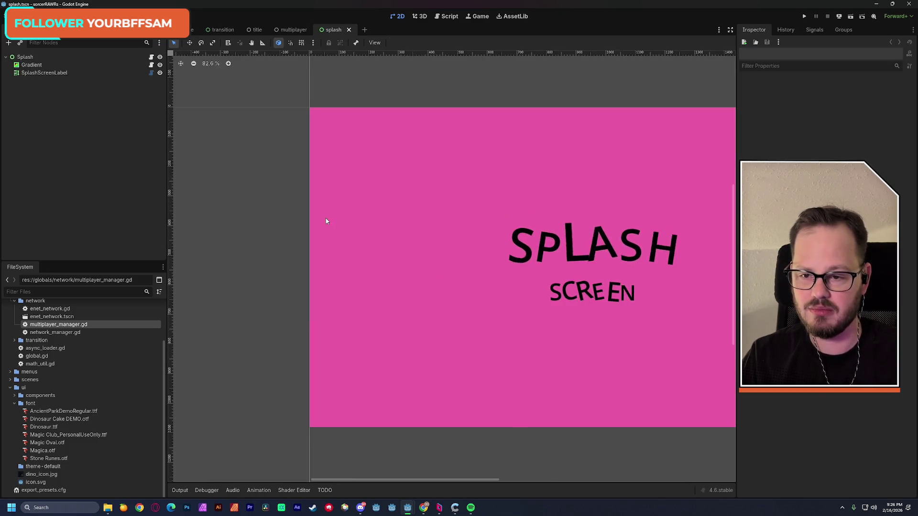
drag(575, 245, 436, 219)
scroll(437, 230, down, 2)
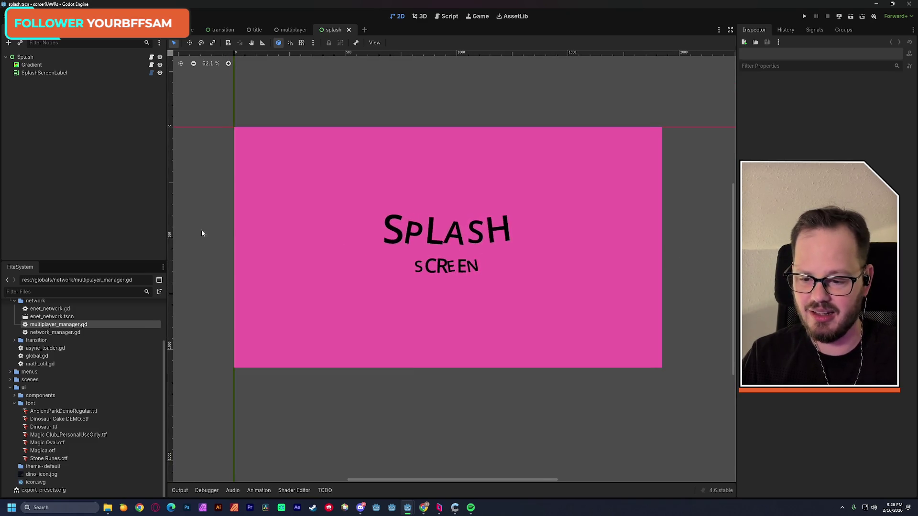
scroll(47, 349, up, 3)
Step: Collapse the network folder and expand menus > splash in the FileSystem dock
click(15, 349)
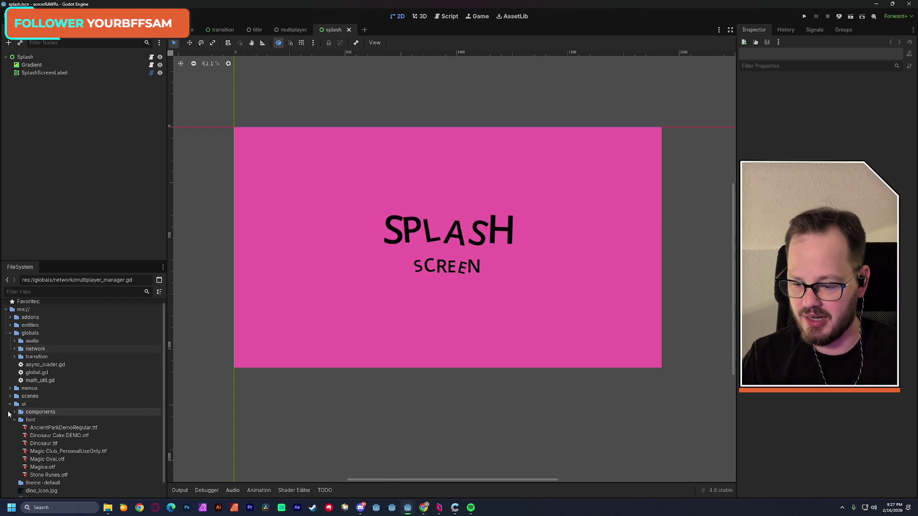
click(10, 388)
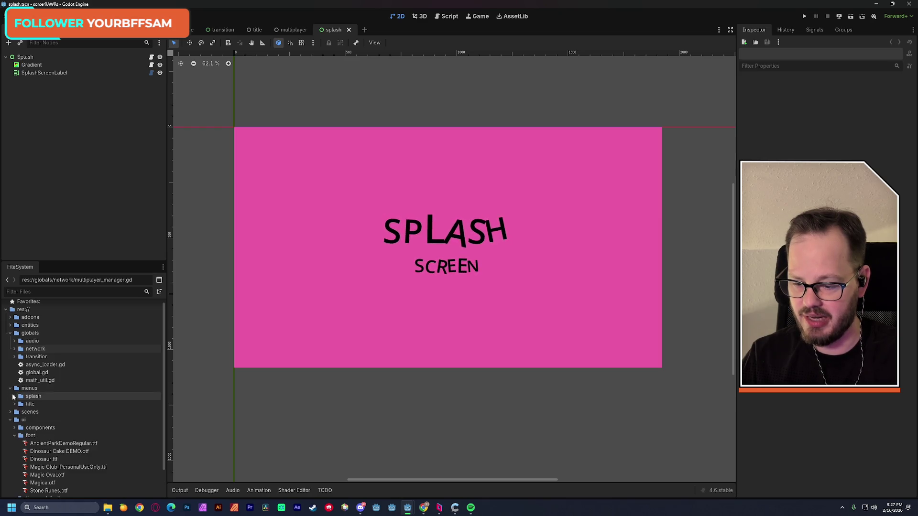
click(14, 396)
click(46, 396)
Step: Drag cave concept art.jpg from the SorcerRawrs Explorer folder into Godot's menus/splash folder
mouse_move(103, 512)
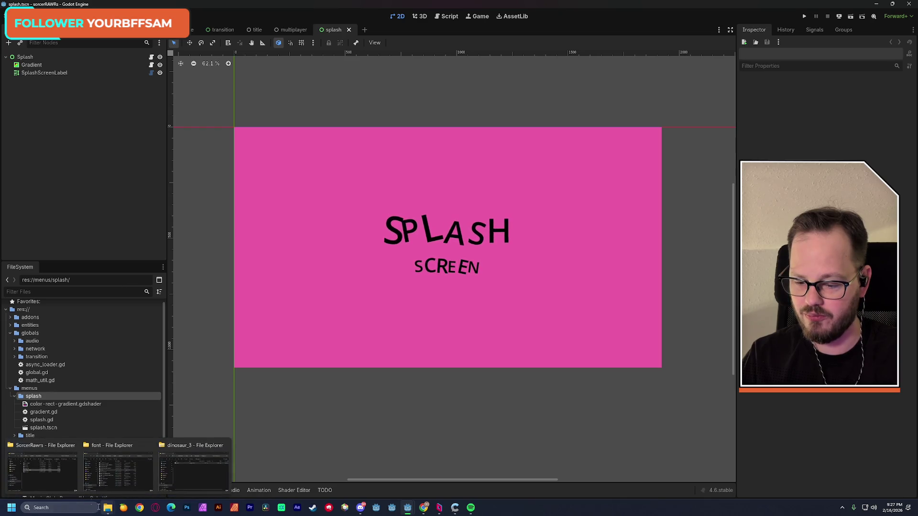
click(59, 483)
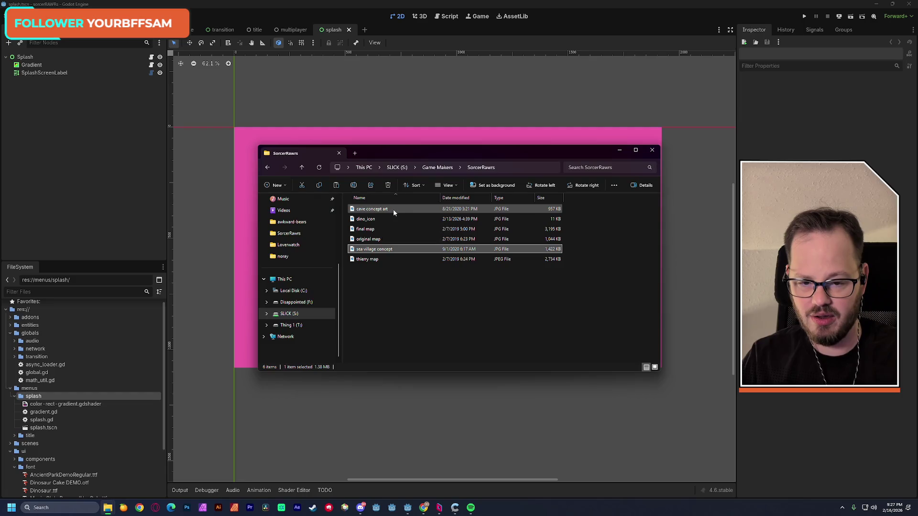
mouse_move(375, 212)
mouse_down()
mouse_move(157, 356)
mouse_move(35, 400)
mouse_up()
Step: Add a TextureRect node to the splash scene via the Add Node search
click(54, 404)
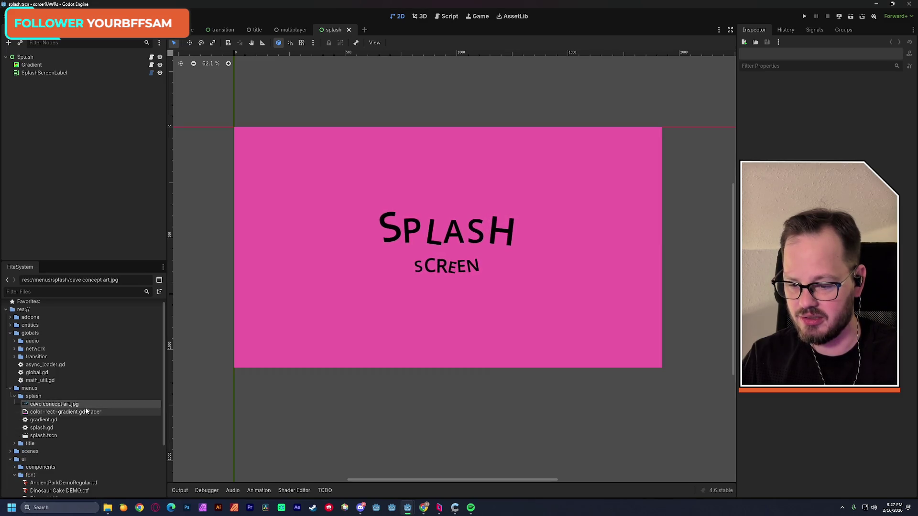
click(33, 57)
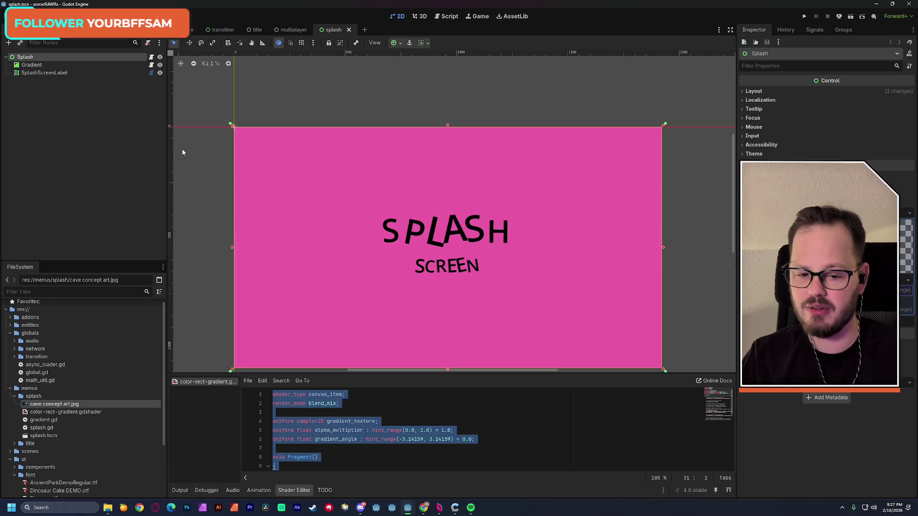
click(80, 129)
key(ctrl+a)
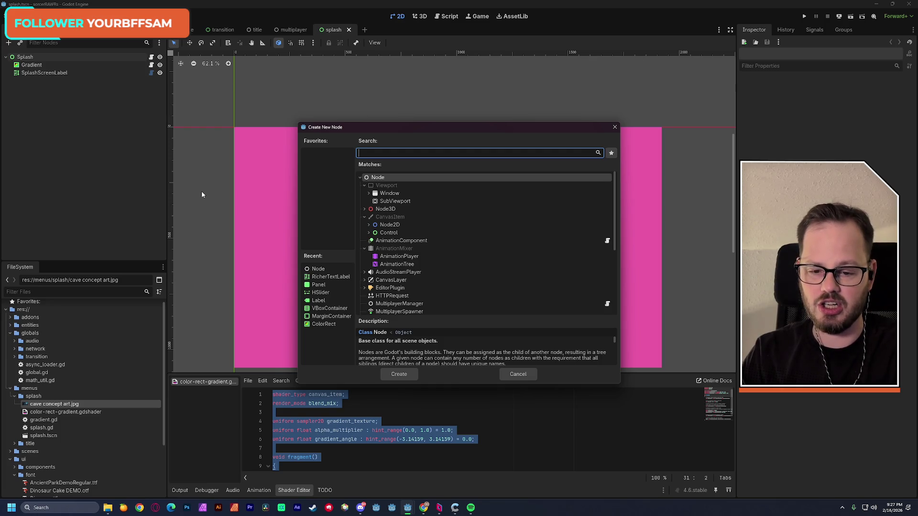
text(t)
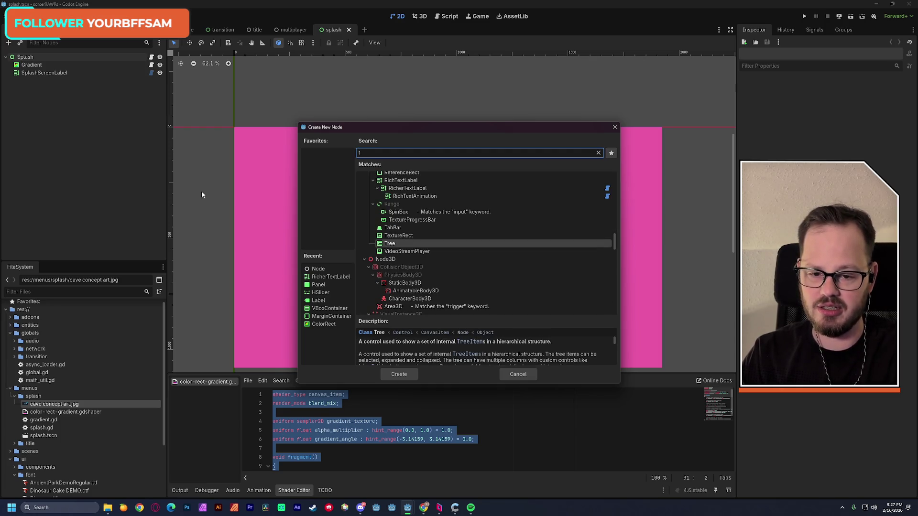
text(ext)
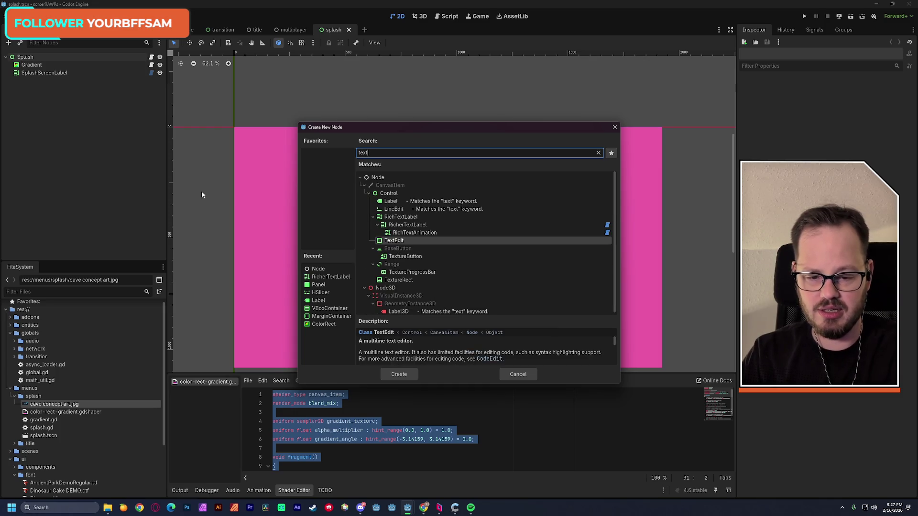
key(Down)
key(Down)
key(Down)
key(Return)
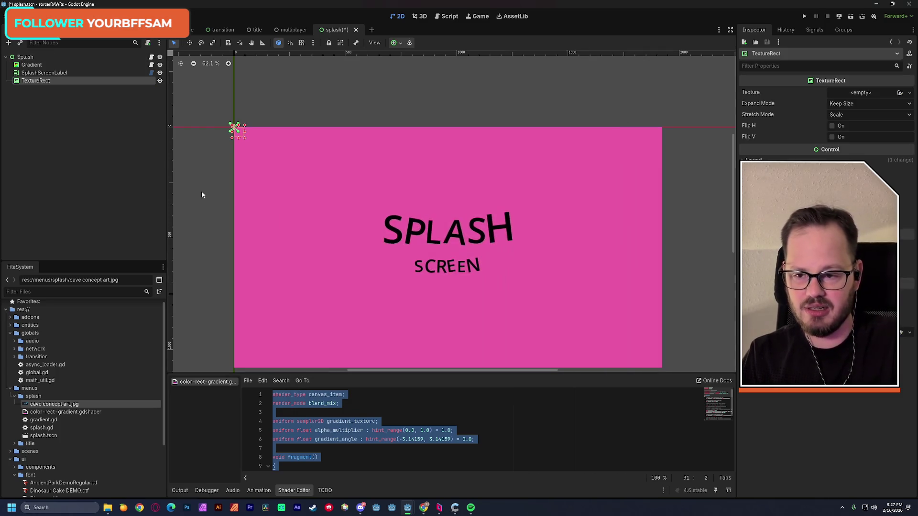
Step: Set cave concept art.jpg as the TextureRect texture and move it above SplashScreenLabel
drag(54, 404, 841, 98)
mouse_move(455, 204)
mouse_down()
mouse_move(436, 195)
mouse_move(413, 156)
mouse_move(451, 173)
mouse_up()
drag(49, 84, 55, 72)
click(31, 64)
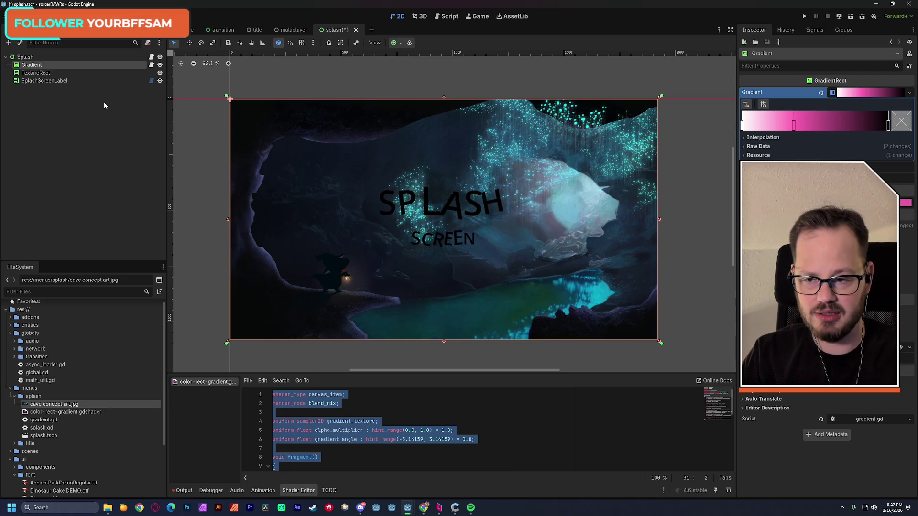
Step: Toggle off the Gradient node's visibility, then select SplashScreenLabel
click(159, 65)
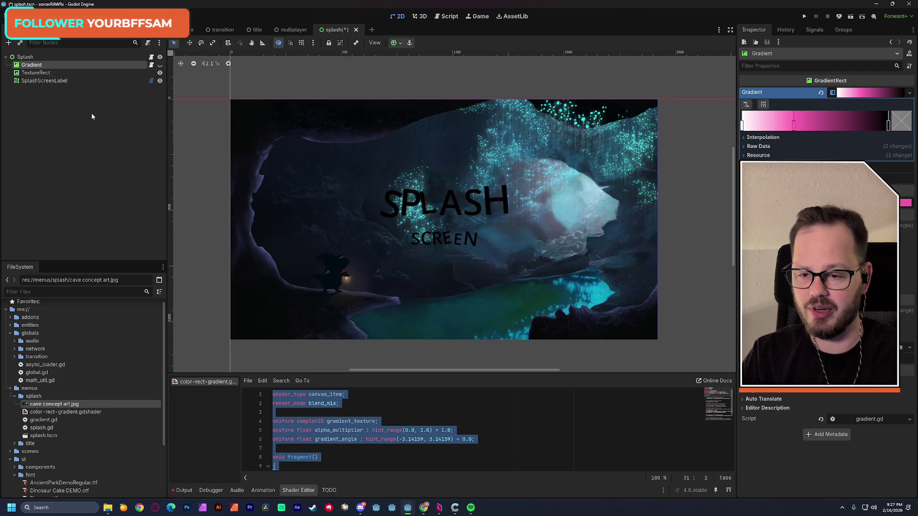
click(40, 81)
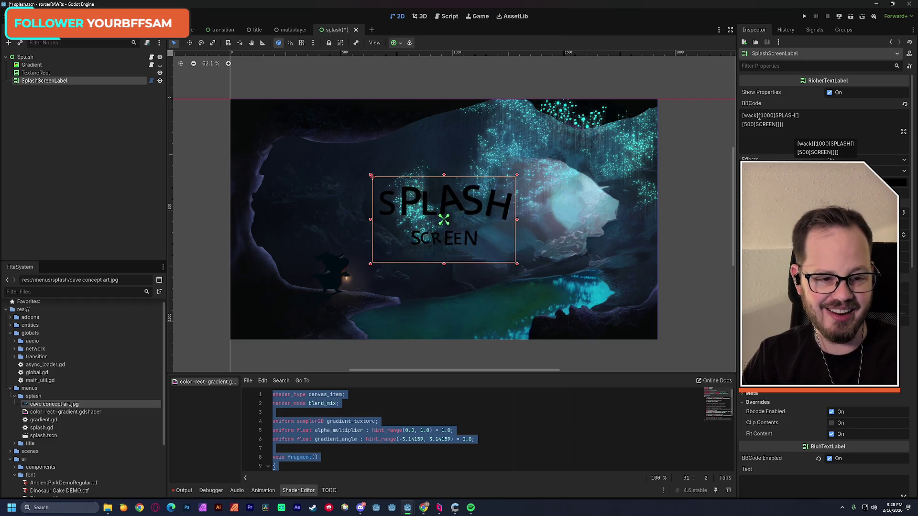
Step: Replace the [wack] tag with [color=white] in the label's BBCode and rename TextureRect to Background
double_click(756, 116)
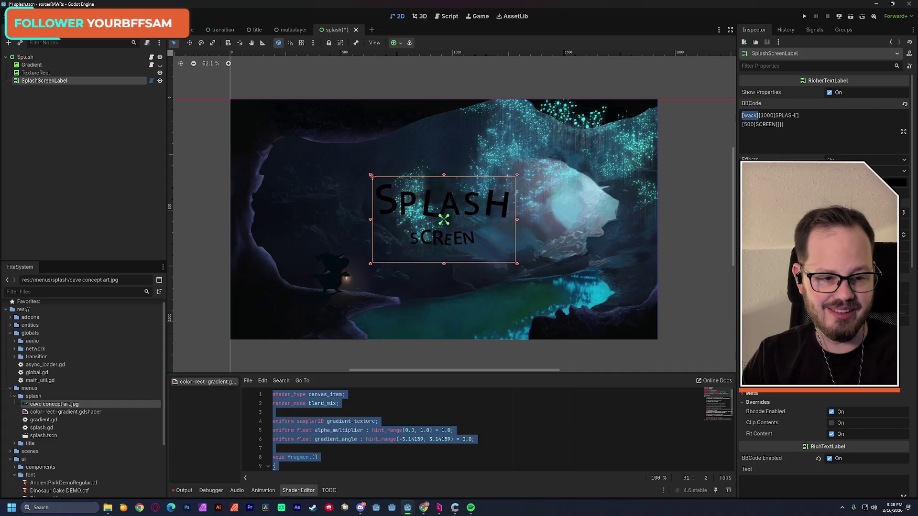
key(BackSpace)
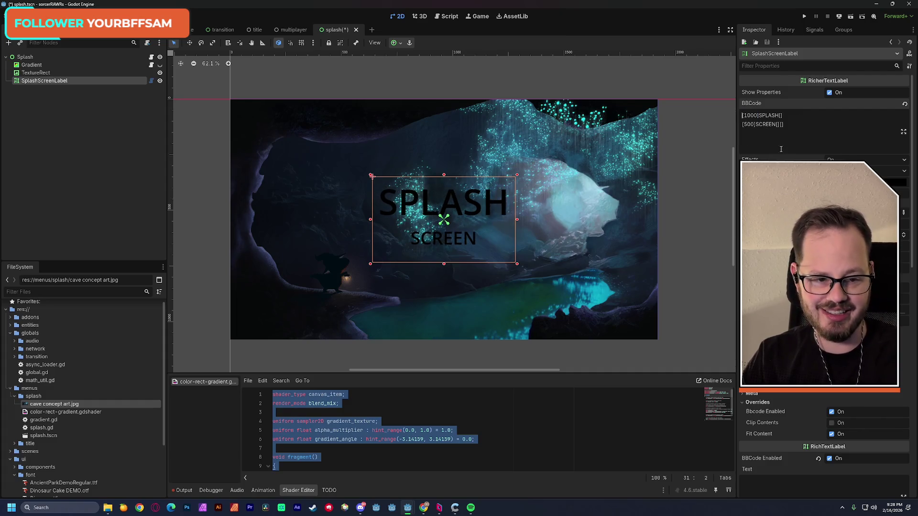
text([])
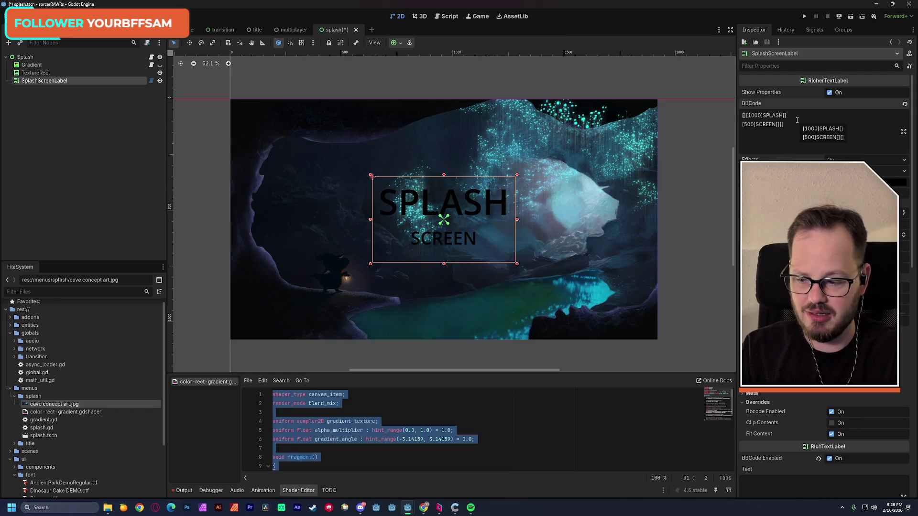
text(colo)
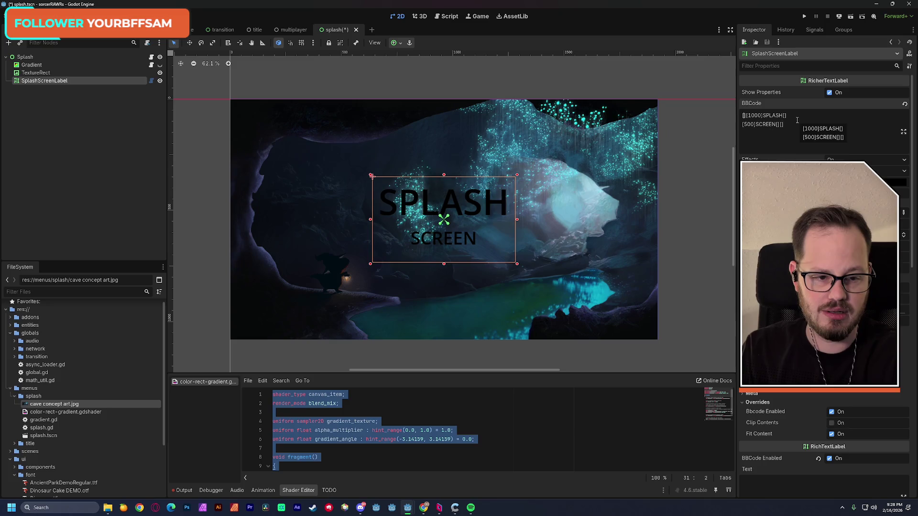
text(r=white)
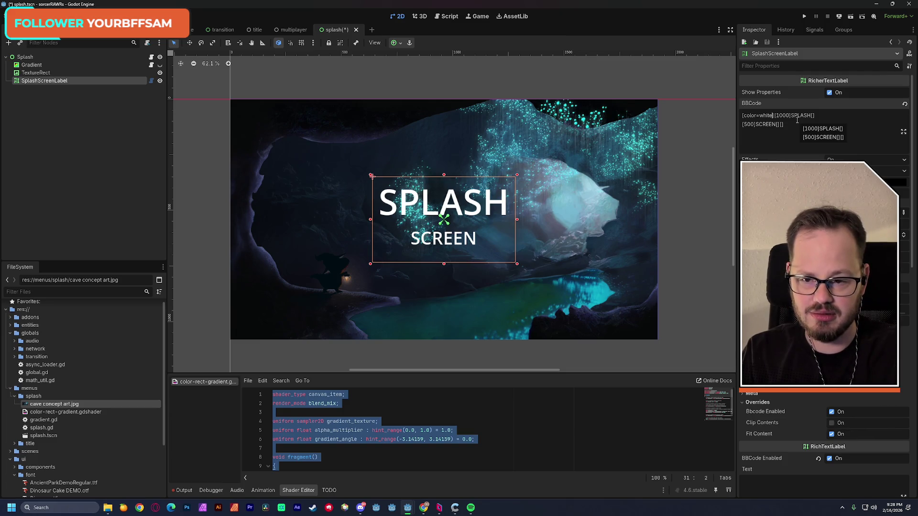
double_click(36, 72)
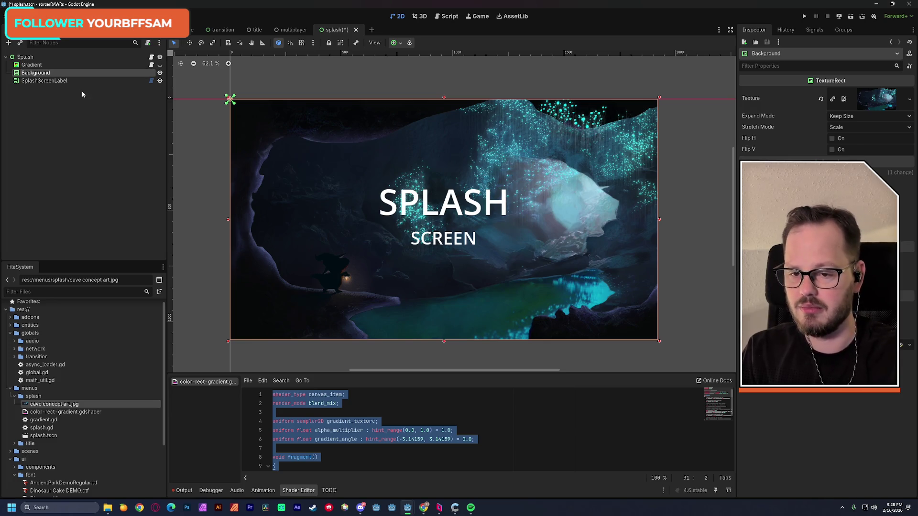
Step: Apply the Full Rect anchor preset to Background so the cave art fills the frame
click(394, 42)
click(437, 109)
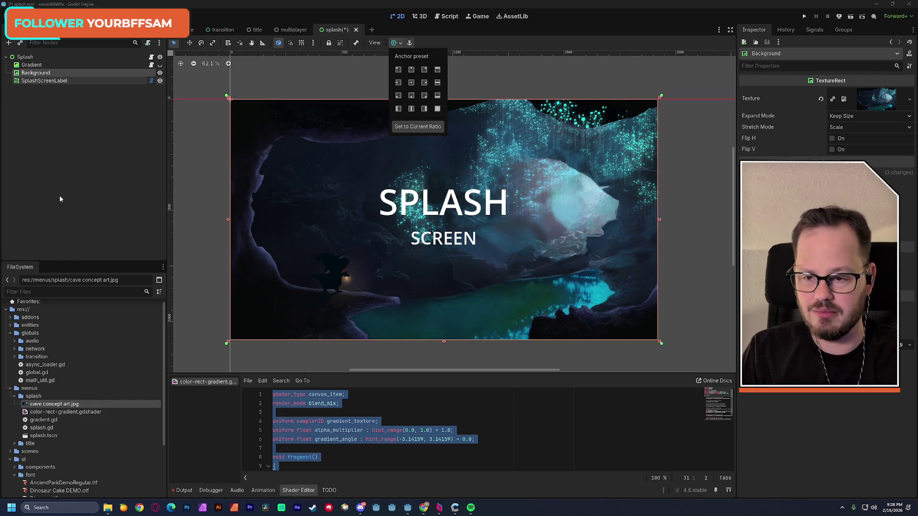
click(73, 147)
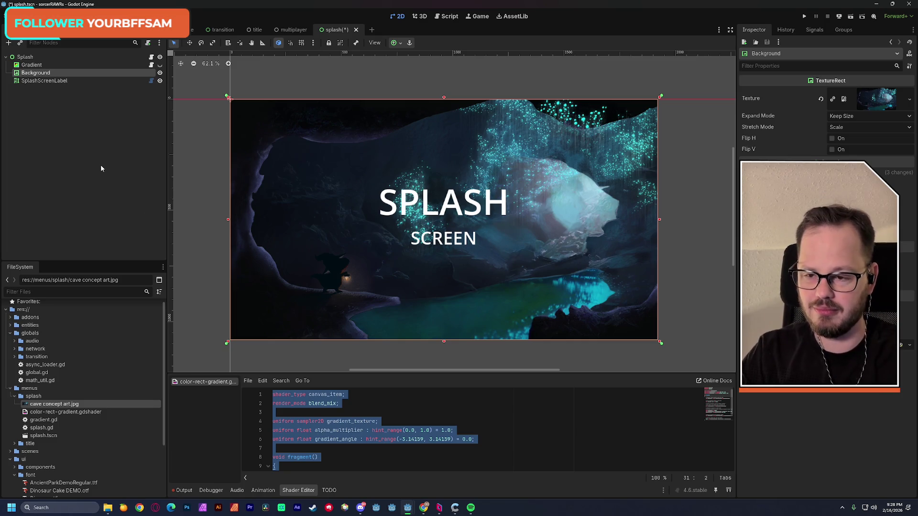
click(396, 191)
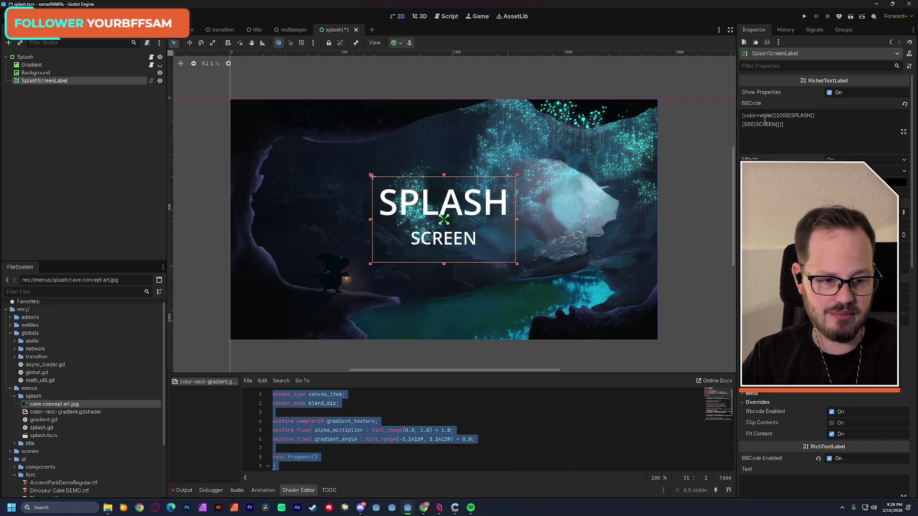
Step: Add a [font] tag with the copied Dinosaur Cake DEMO.otf path to the title's BBCode
click(742, 116)
text([])
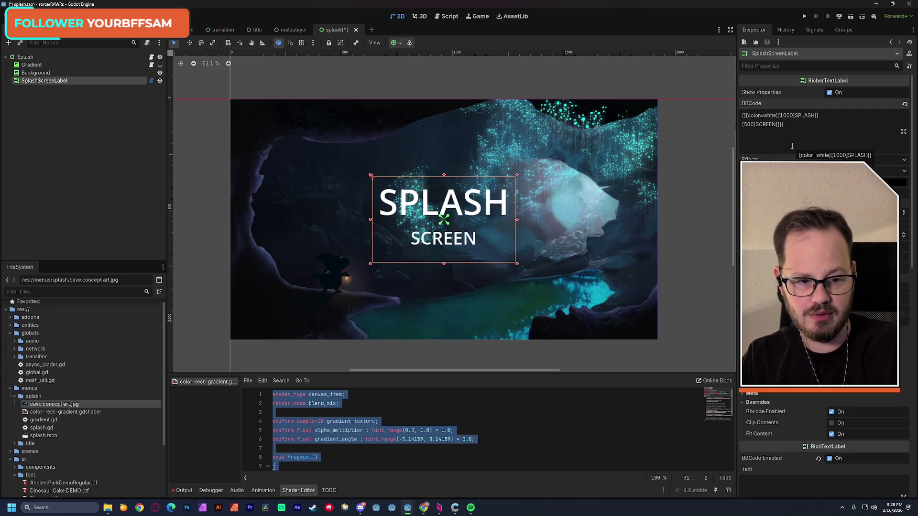
text(font)
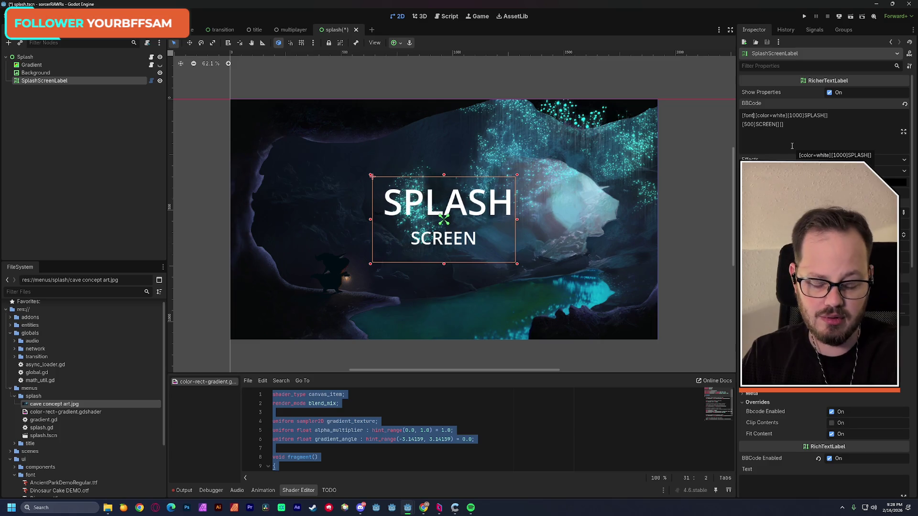
text(=)
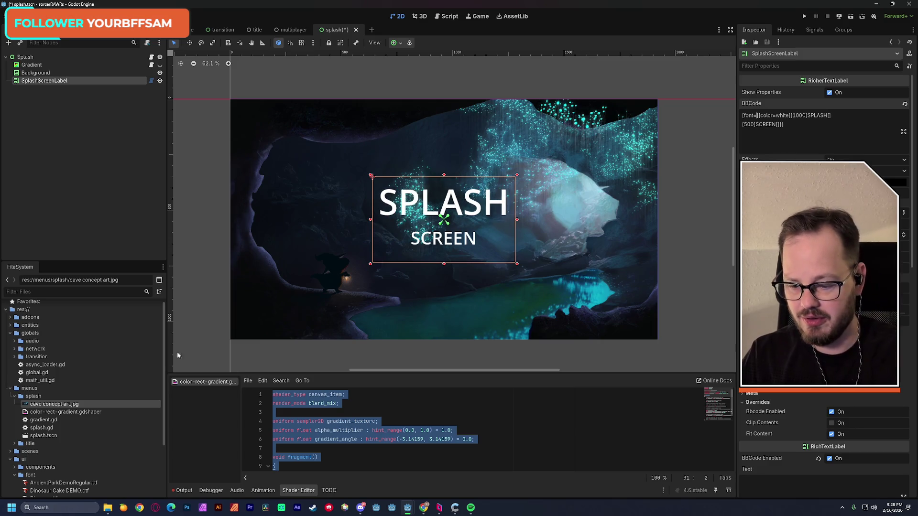
scroll(76, 424, down, 3)
click(69, 412)
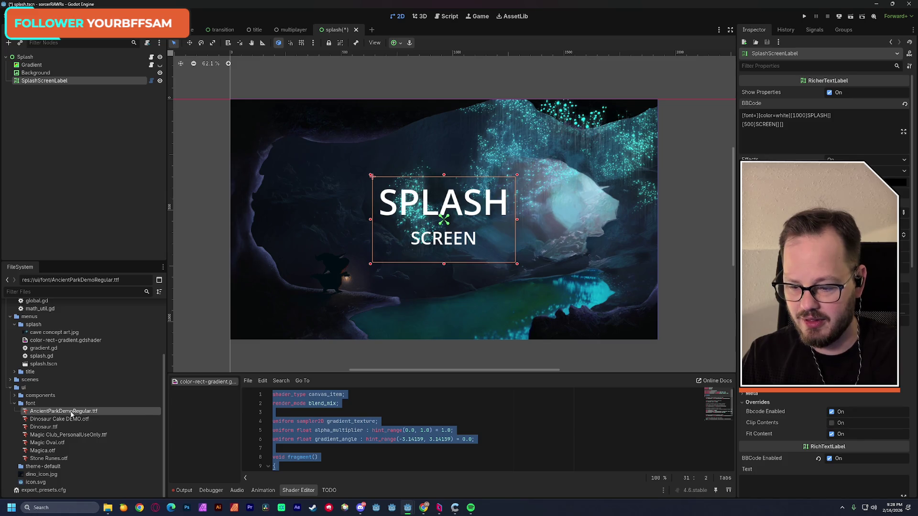
right_click(48, 419)
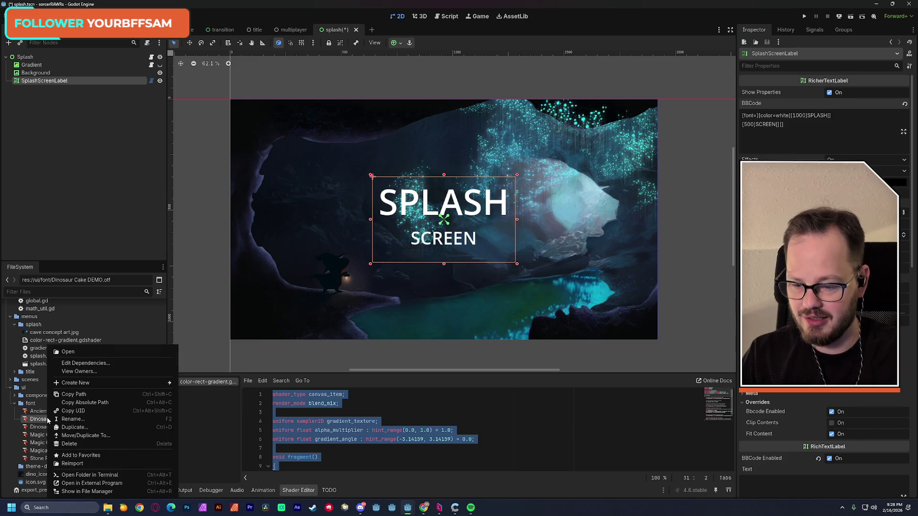
click(73, 395)
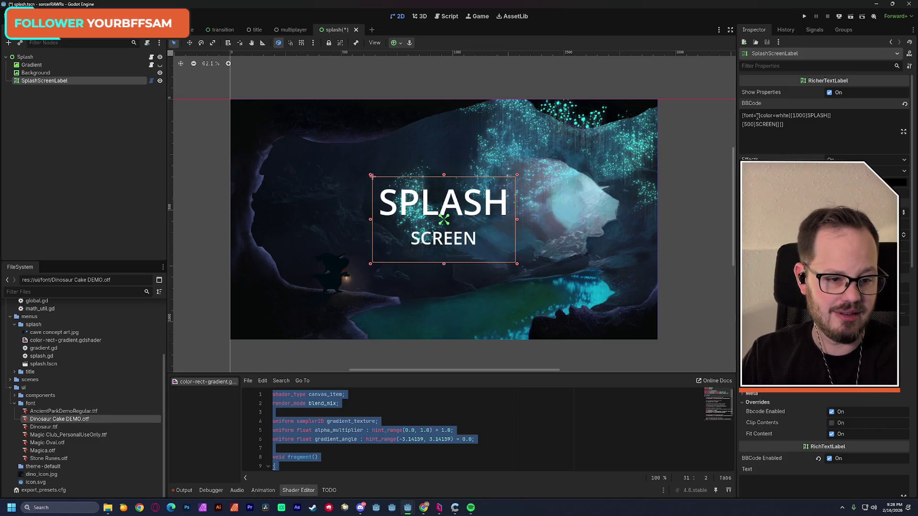
text(")
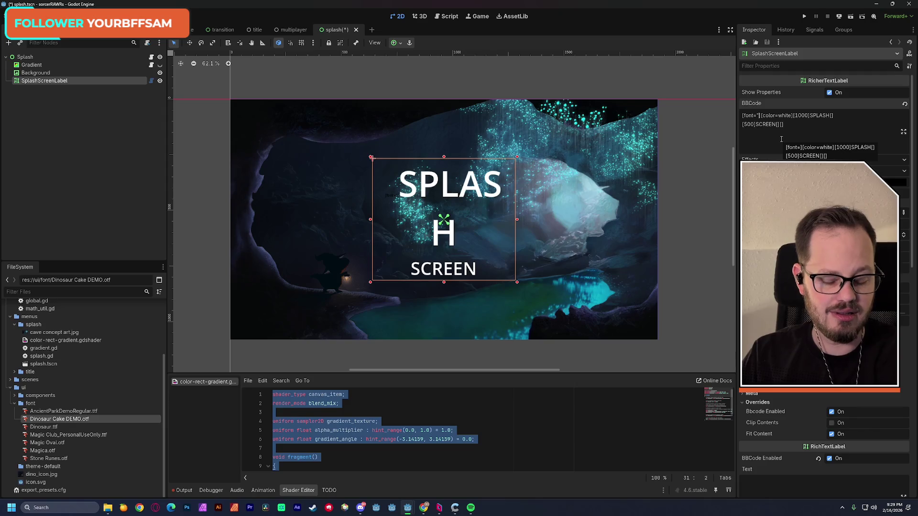
text(")
text(res://ui/font/Dinosaur Cake DEMO.otf)
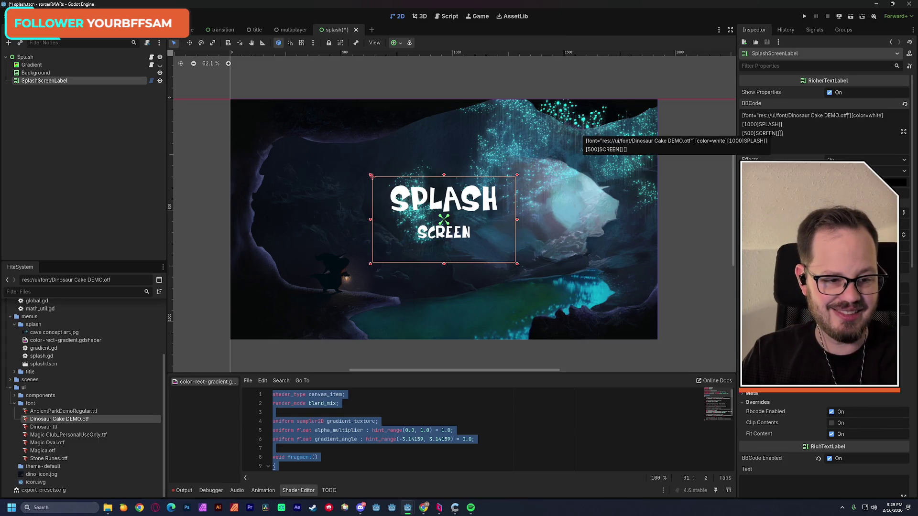
drag(784, 134, 742, 134)
Step: Replace SPLASH SCREEN with the single-line title sorcerRAWRs and widen the label to fit
key(BackSpace)
key(BackSpace)
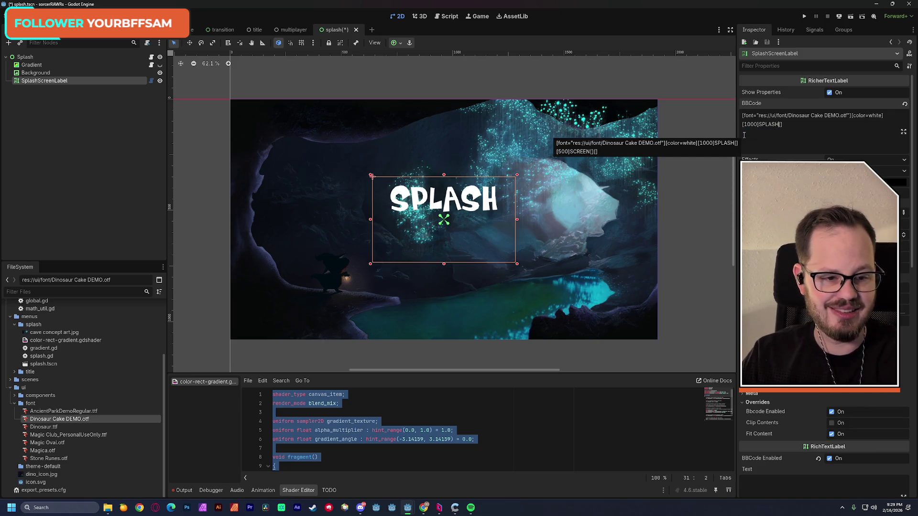
key(BackSpace)
key(BackSpace)
key(BackSpace)
text(sor)
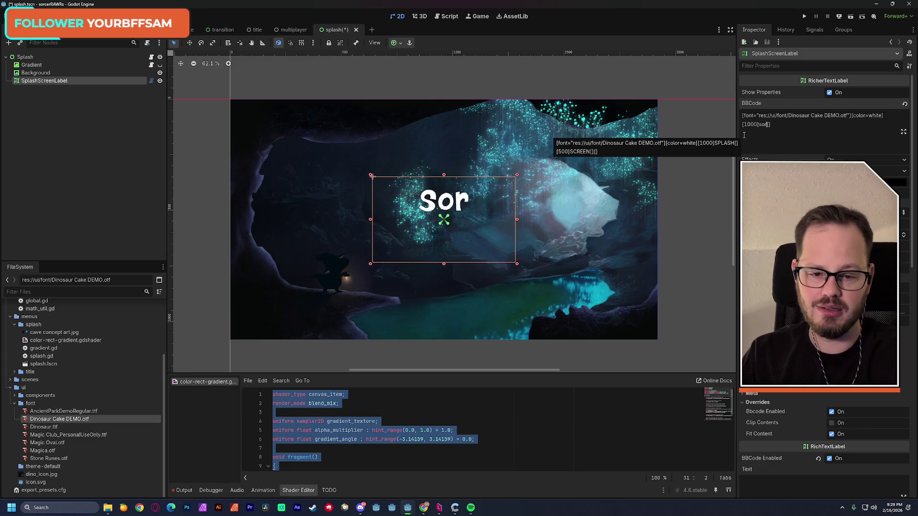
text(cerRAS)
key(BackSpace)
text(WRs)
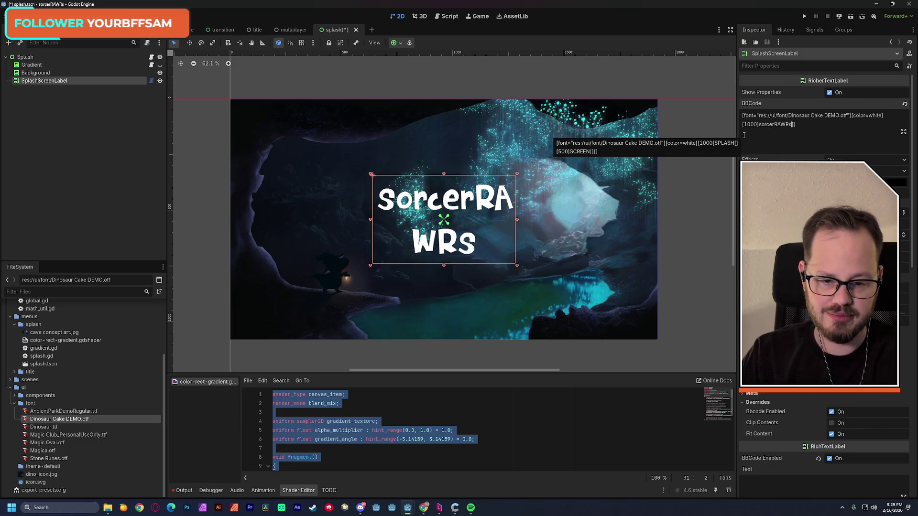
drag(518, 220, 616, 218)
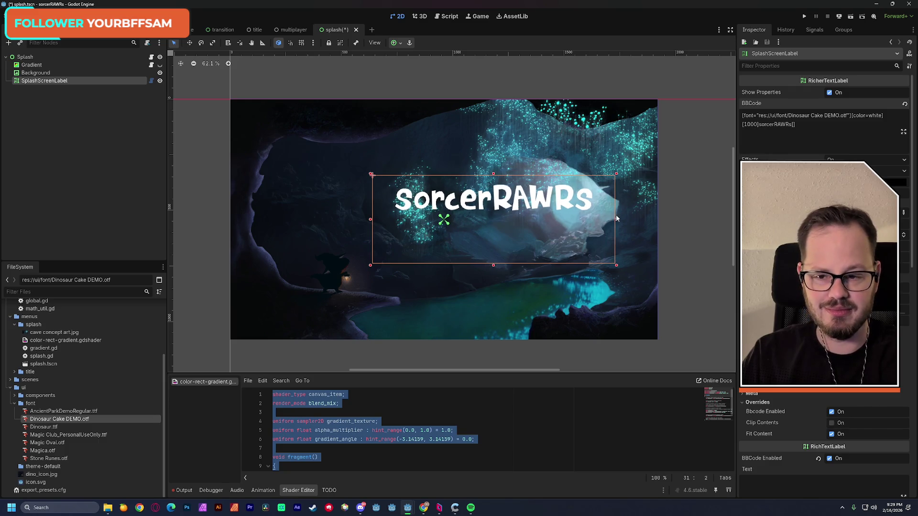
click(397, 43)
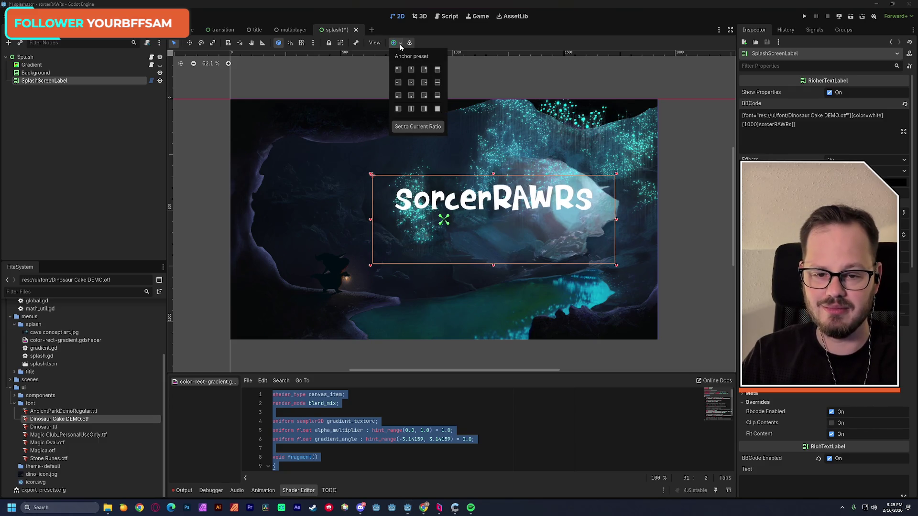
Step: Centre the title label with an anchor preset and undo a trial upward resize of its box
click(413, 82)
click(444, 266)
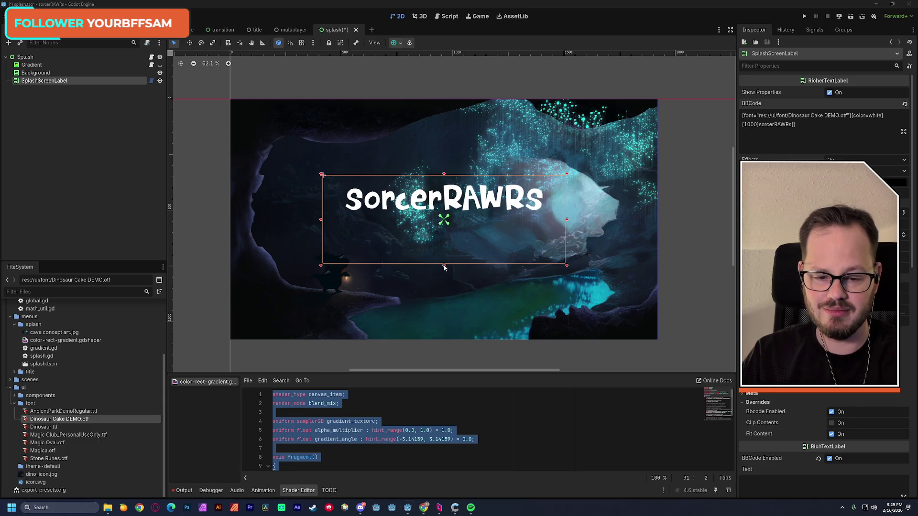
drag(444, 266, 445, 238)
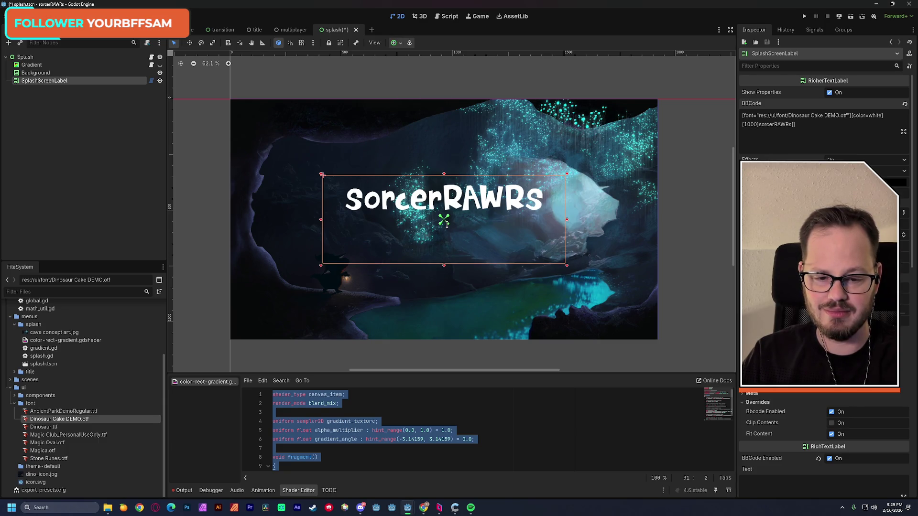
click(808, 139)
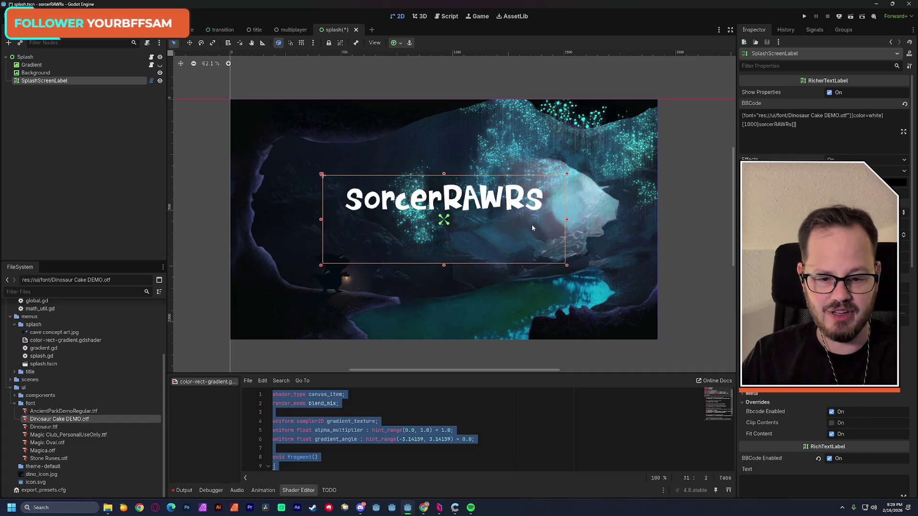
drag(444, 173, 445, 143)
key(ctrl+z)
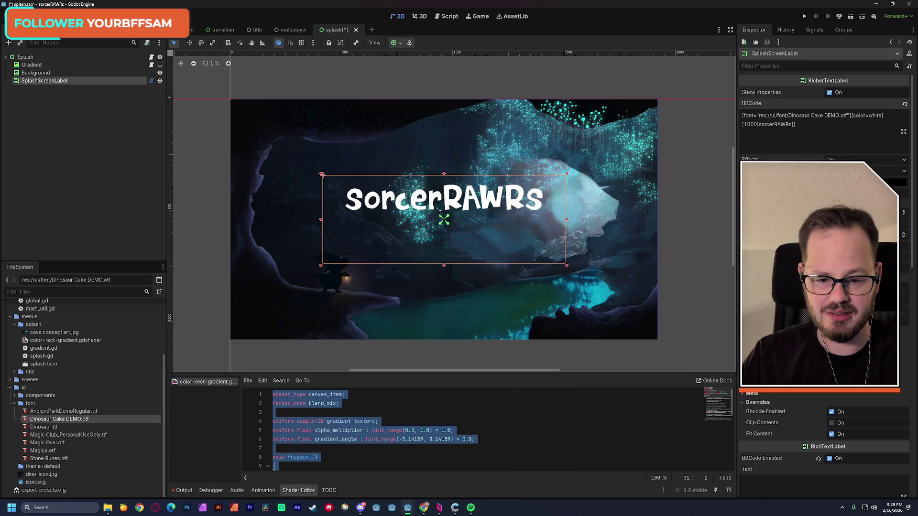
Step: Delete the closing bracket after 'white' in the title's BBCode
scroll(823, 268, down, 15)
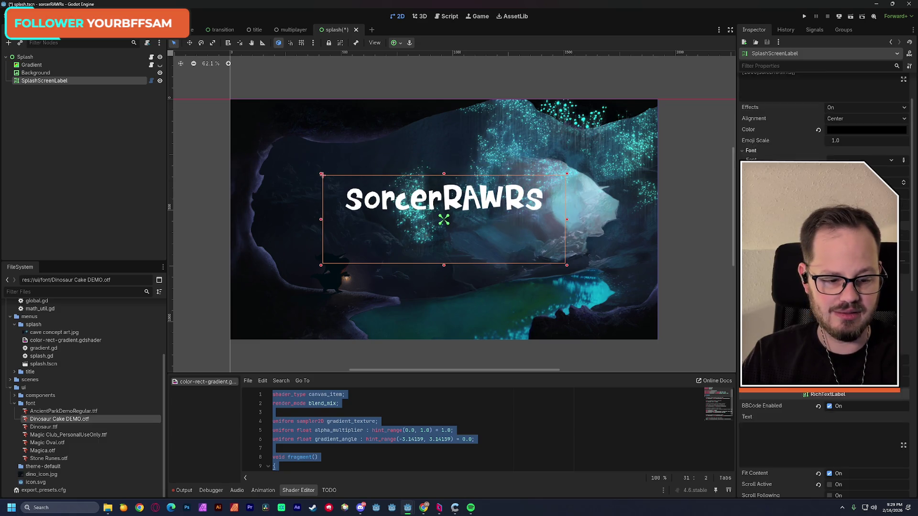
scroll(822, 268, up, 2)
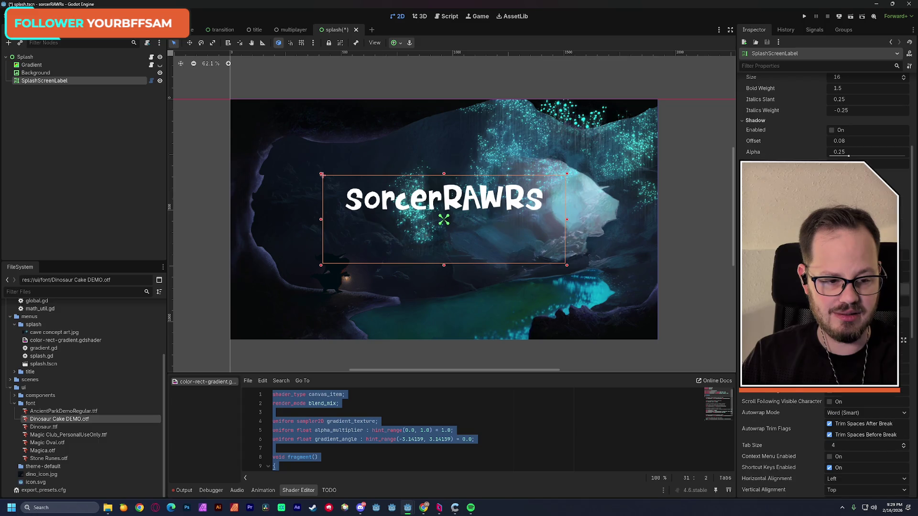
scroll(781, 144, up, 10)
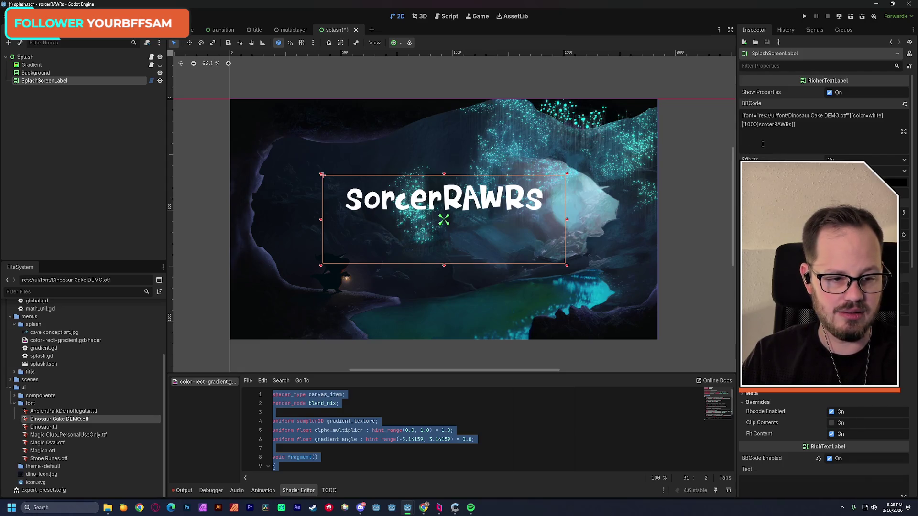
key(BackSpace)
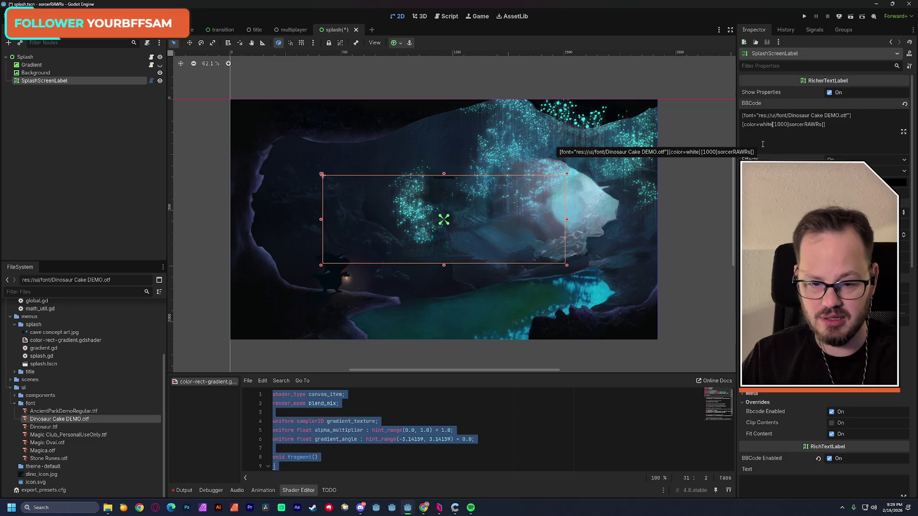
Step: Wrap RAWR in a [jit2] tag, shorten the title box and anchor it to the screen centre
text(])
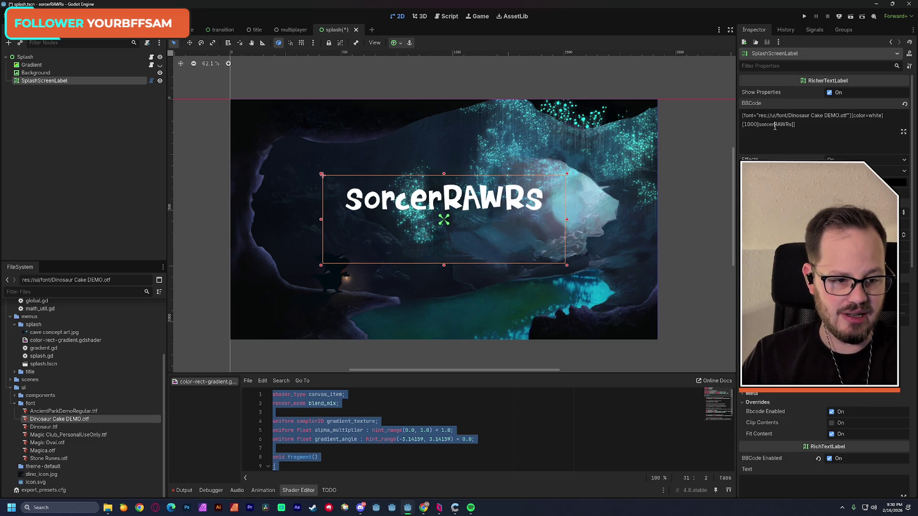
text([])
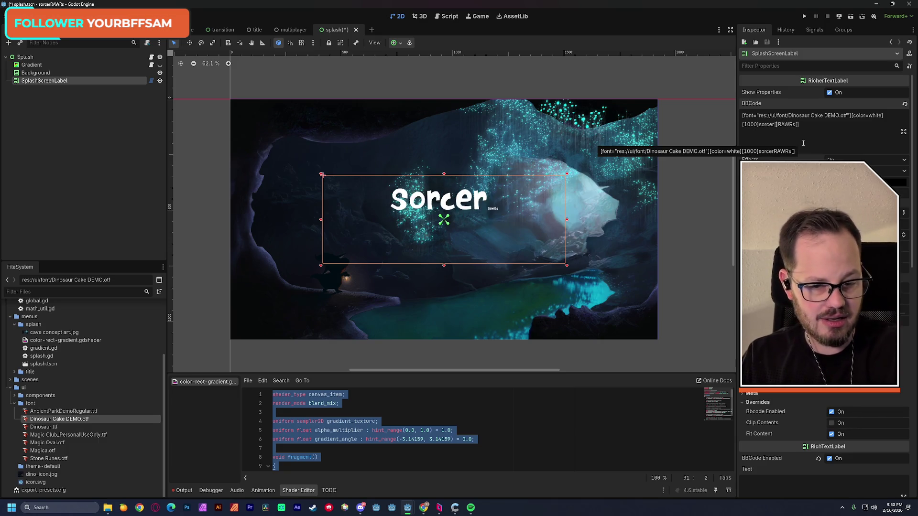
text(jit)
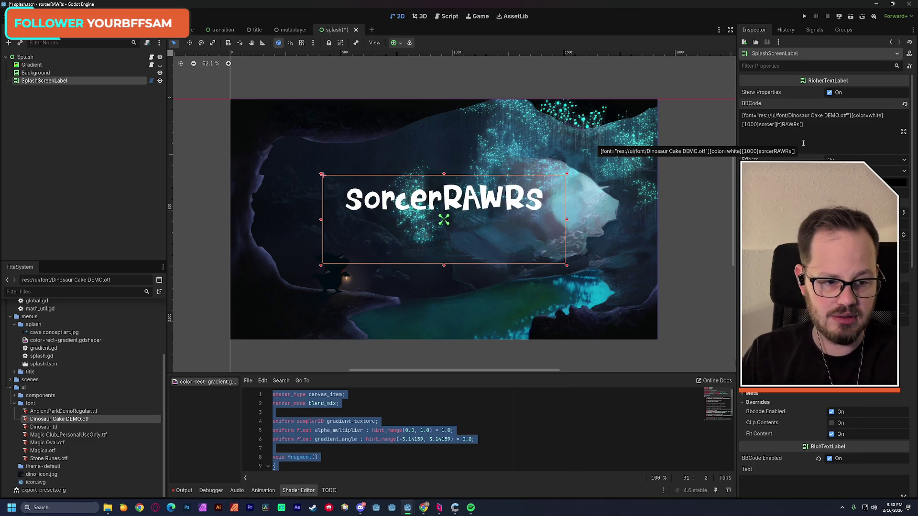
text(2)
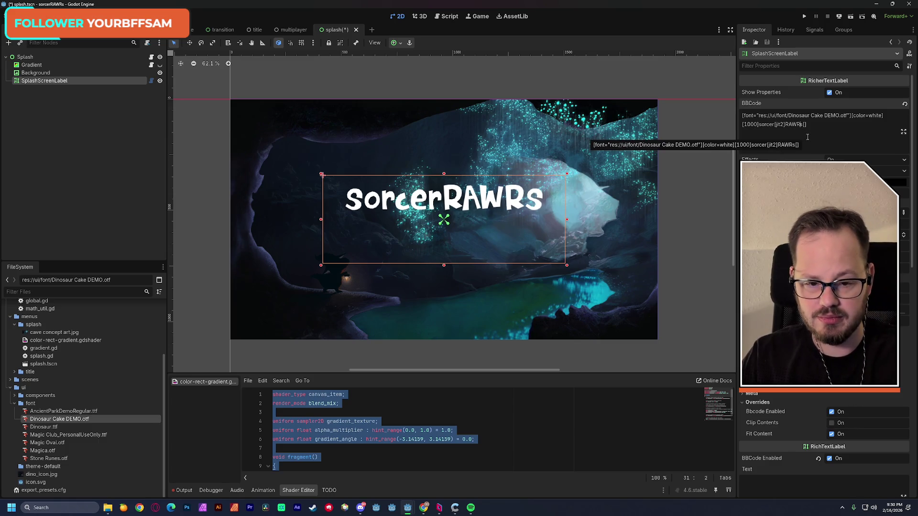
text([])
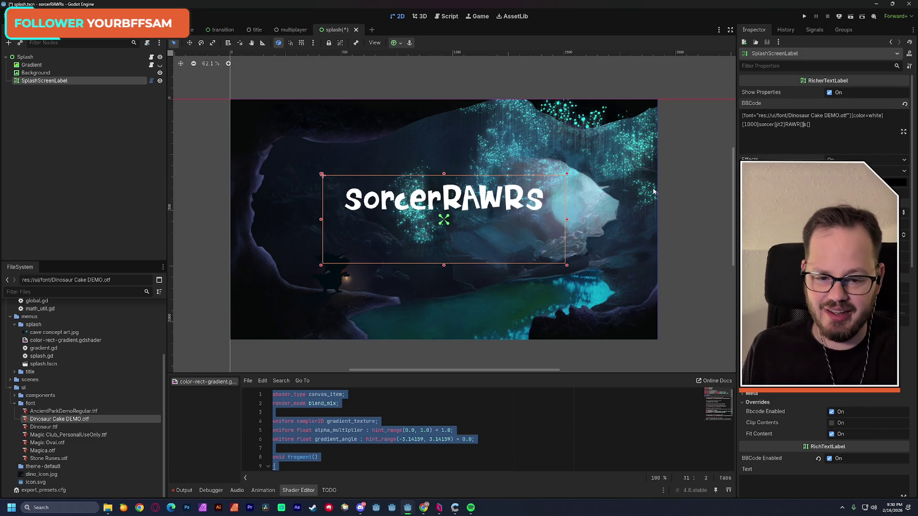
drag(445, 266, 449, 213)
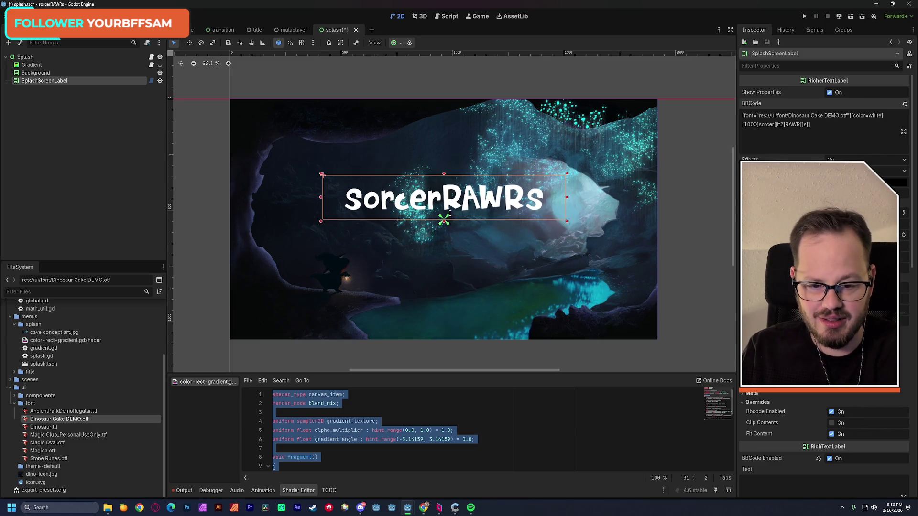
click(402, 43)
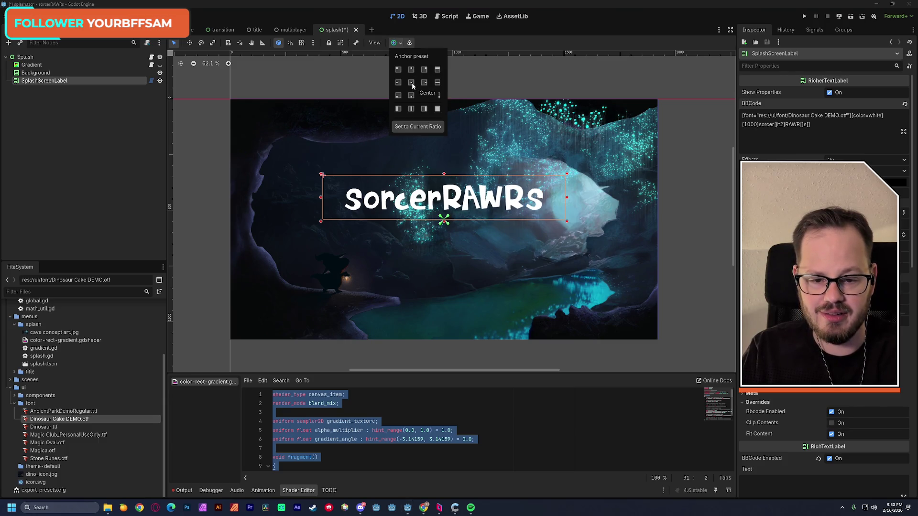
click(411, 83)
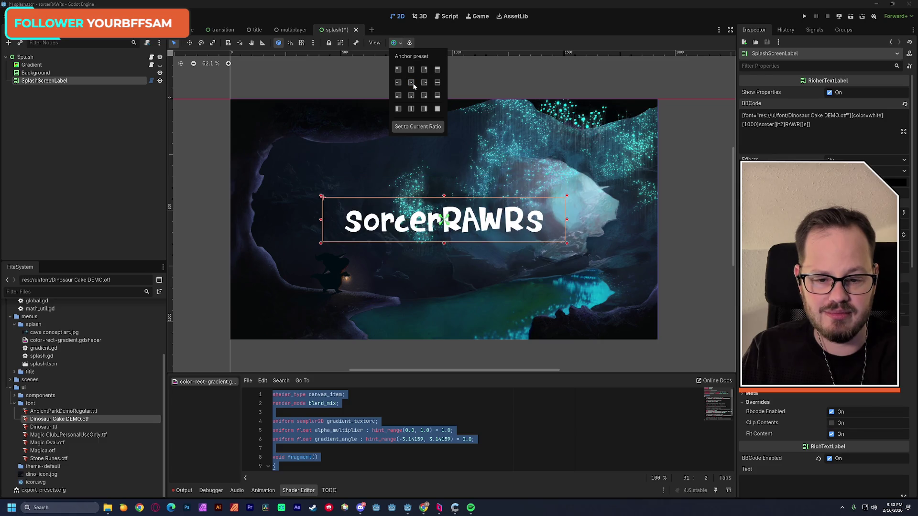
click(615, 89)
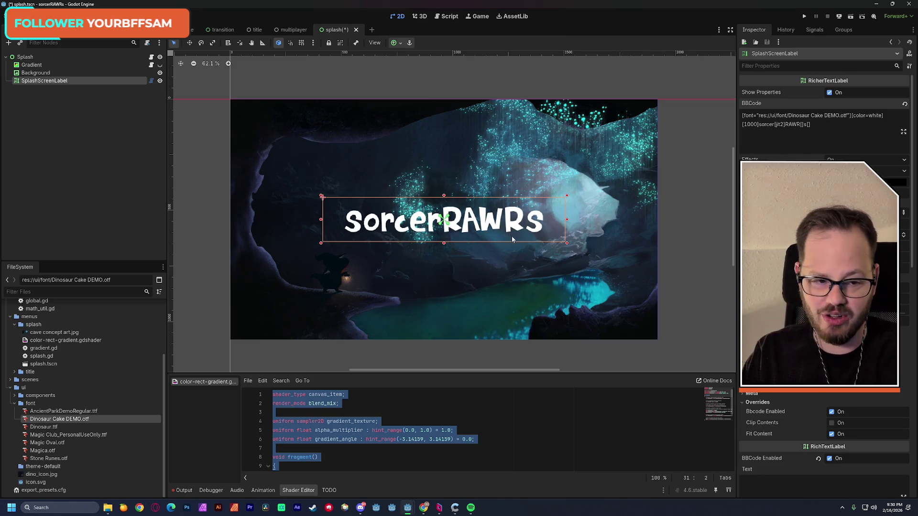
click(824, 126)
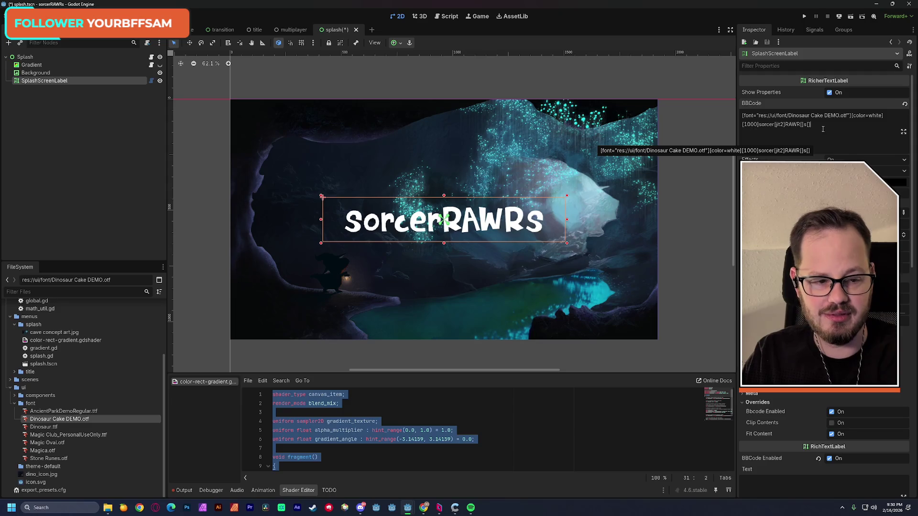
click(67, 169)
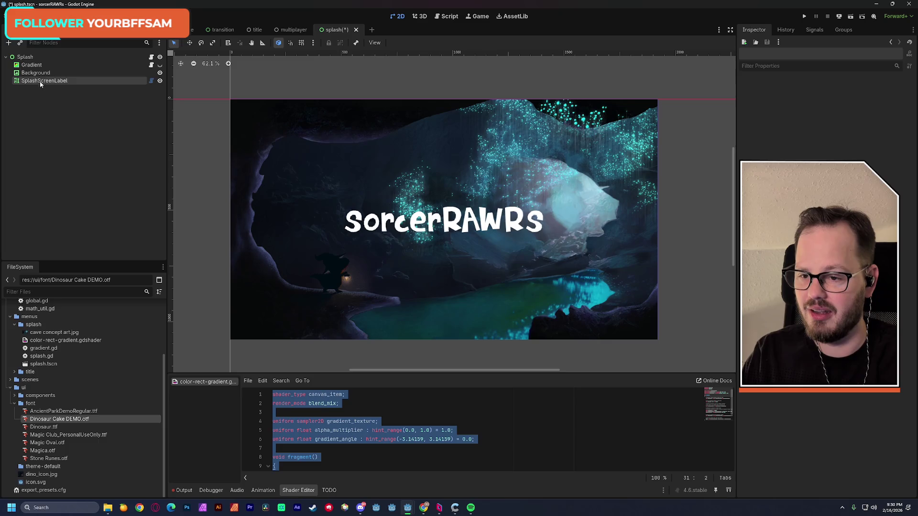
Step: Add an empty TextureRect node, centre it and position it just beneath the title
key(ctrl+a)
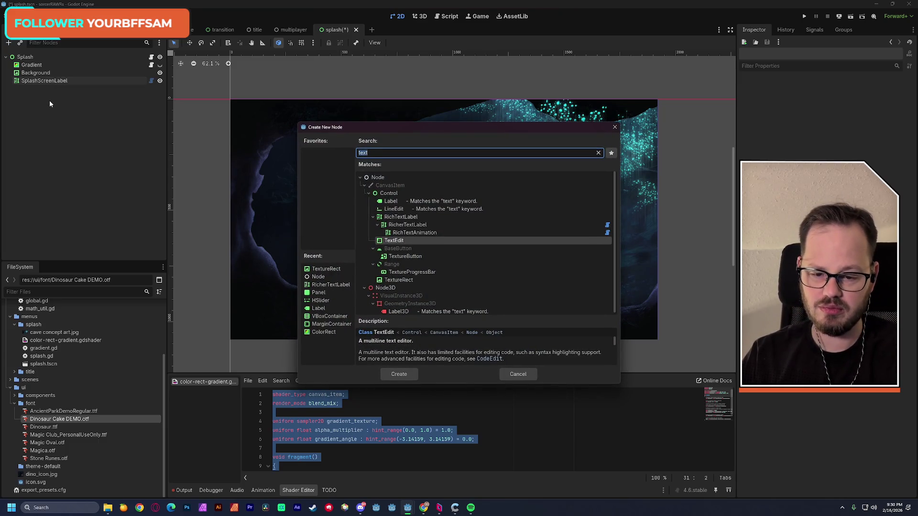
double_click(326, 269)
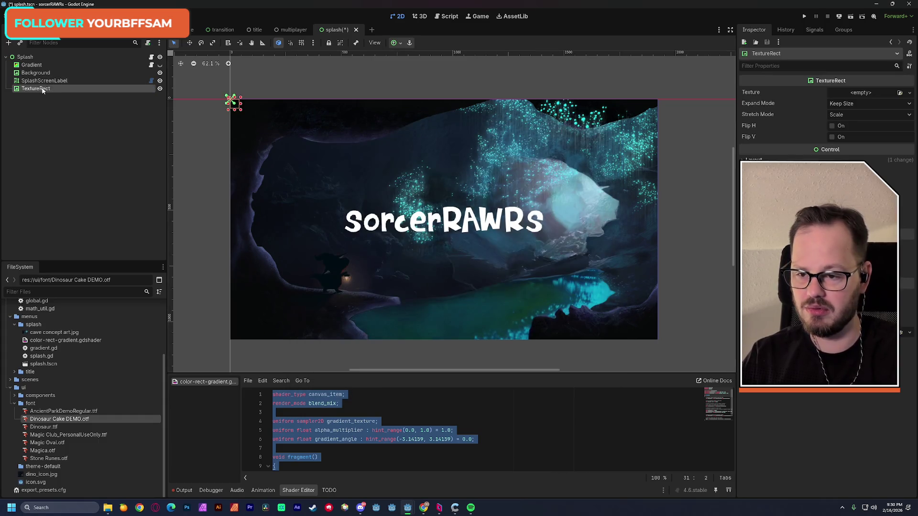
mouse_move(240, 112)
mouse_down()
mouse_move(318, 167)
mouse_move(403, 267)
mouse_move(457, 295)
mouse_up()
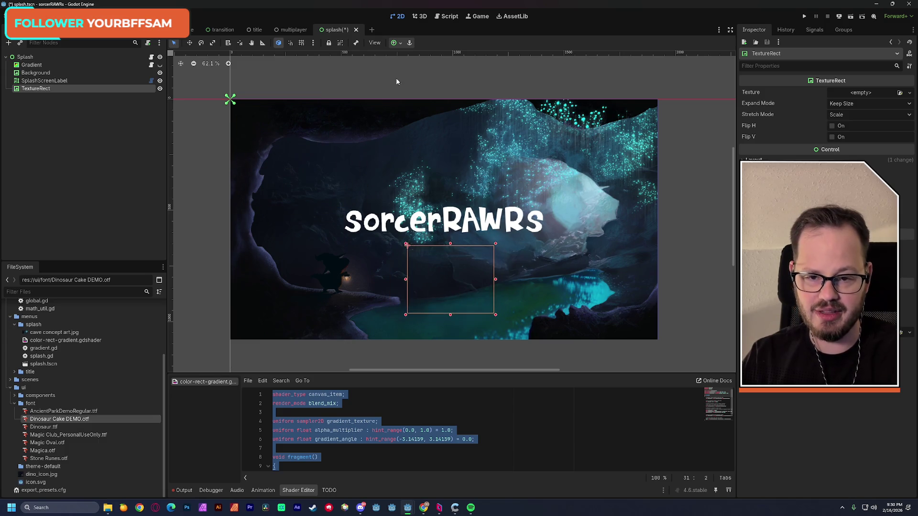
click(395, 42)
click(411, 82)
click(449, 206)
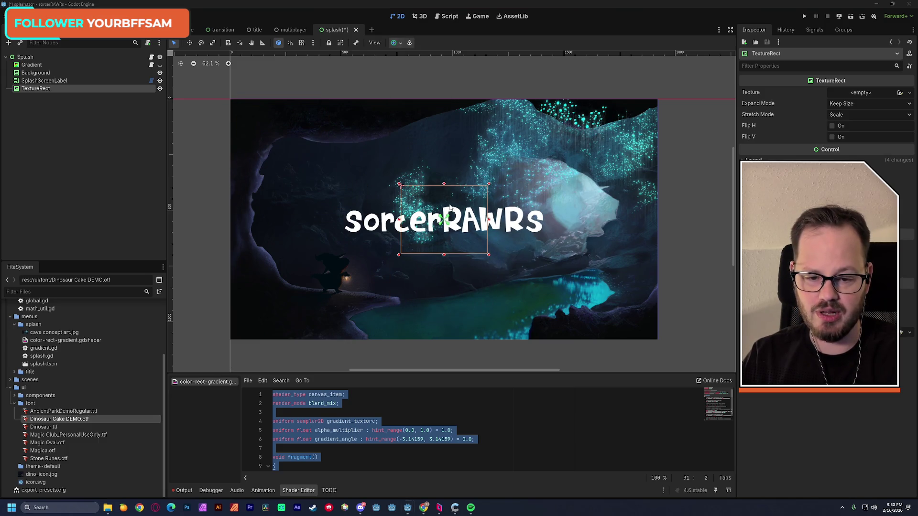
mouse_move(453, 196)
mouse_down()
mouse_move(453, 249)
mouse_move(467, 207)
mouse_up()
click(467, 228)
click(71, 88)
drag(327, 226, 327, 210)
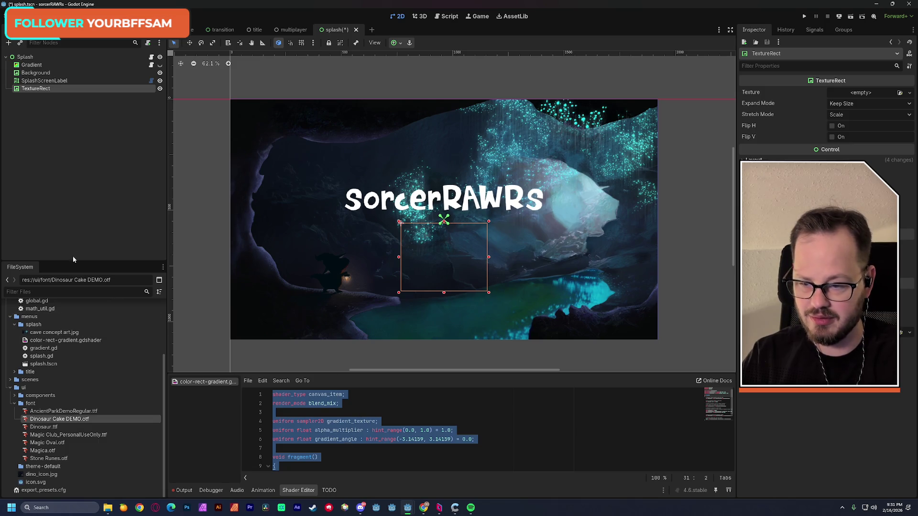
click(47, 184)
Step: Switch to the maximised browser showing dinosaur head logo search results
key(alt+Tab)
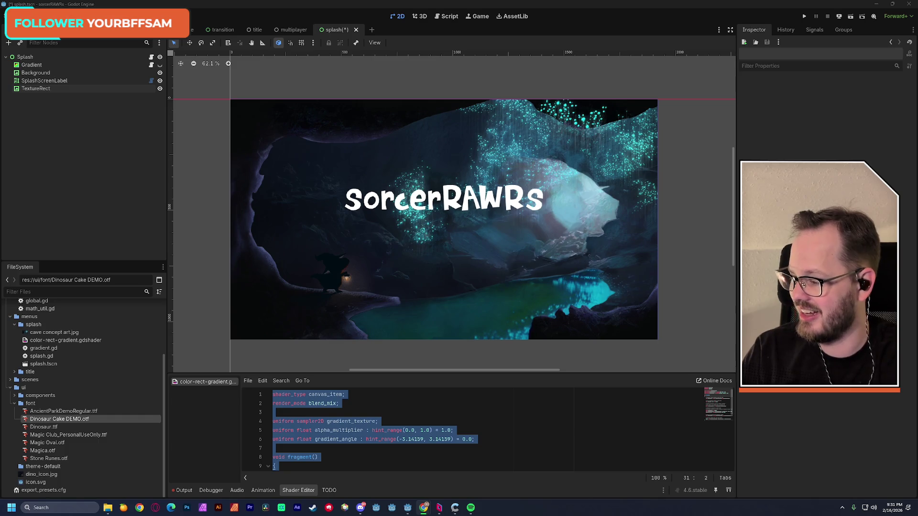
key(alt+Tab)
double_click(251, 32)
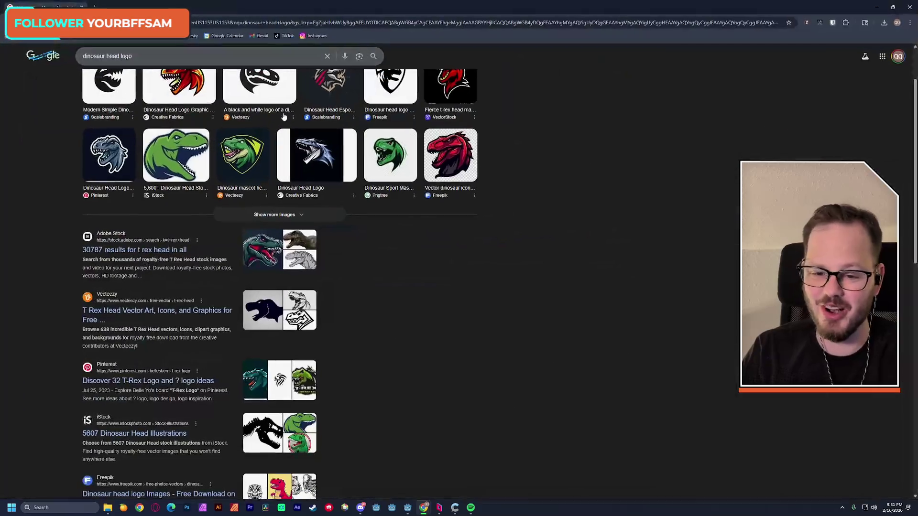
Step: Filter the Google results to images with transparent colour
scroll(393, 292, up, 1)
scroll(383, 292, down, 4)
scroll(383, 291, up, 4)
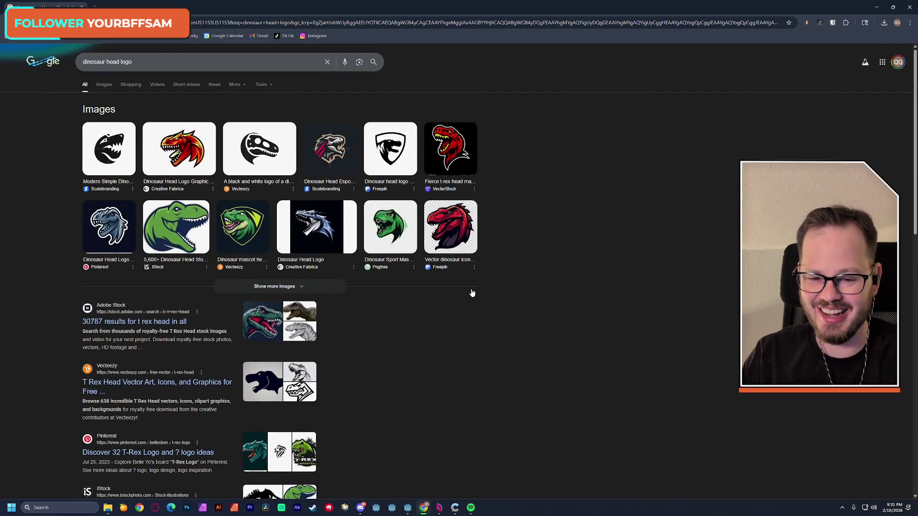
click(105, 86)
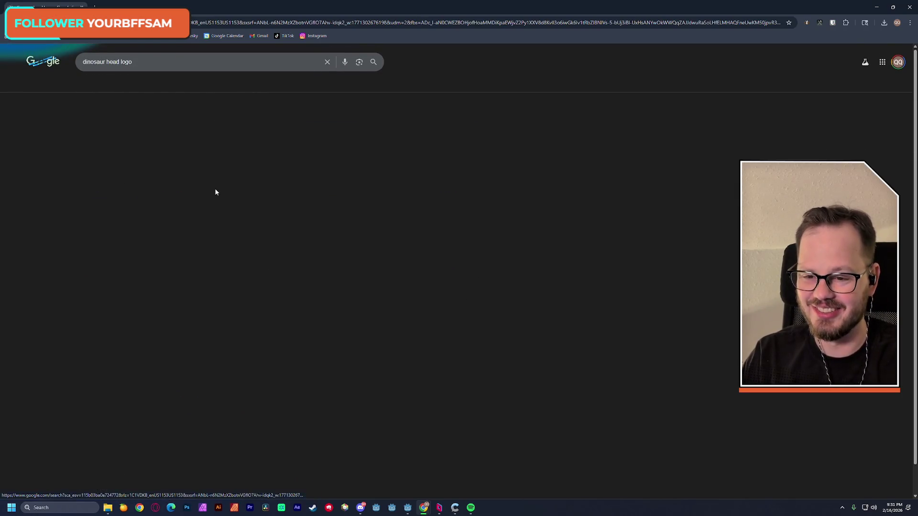
click(237, 86)
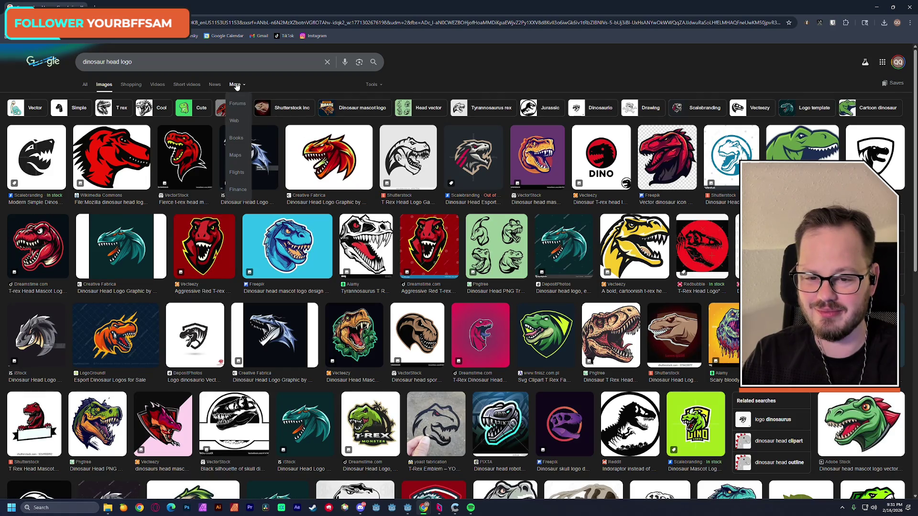
click(372, 85)
mouse_move(415, 112)
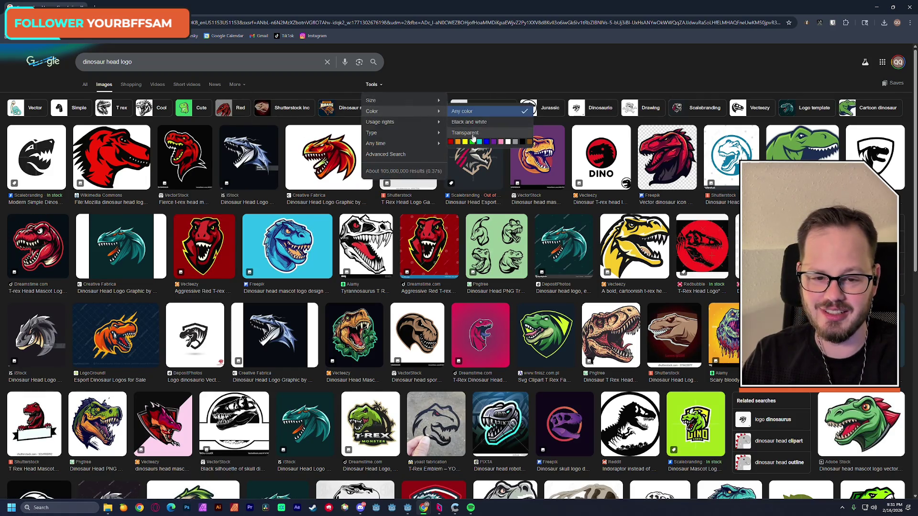
click(465, 133)
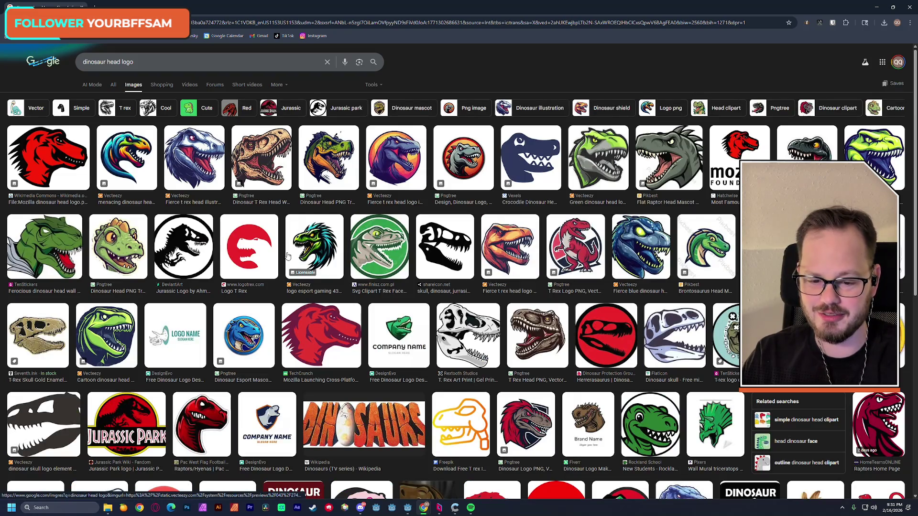
Step: Preview the Freepik 'Dinosaur skull Icons' image and un-maximise the browser window
scroll(289, 258, down, 4)
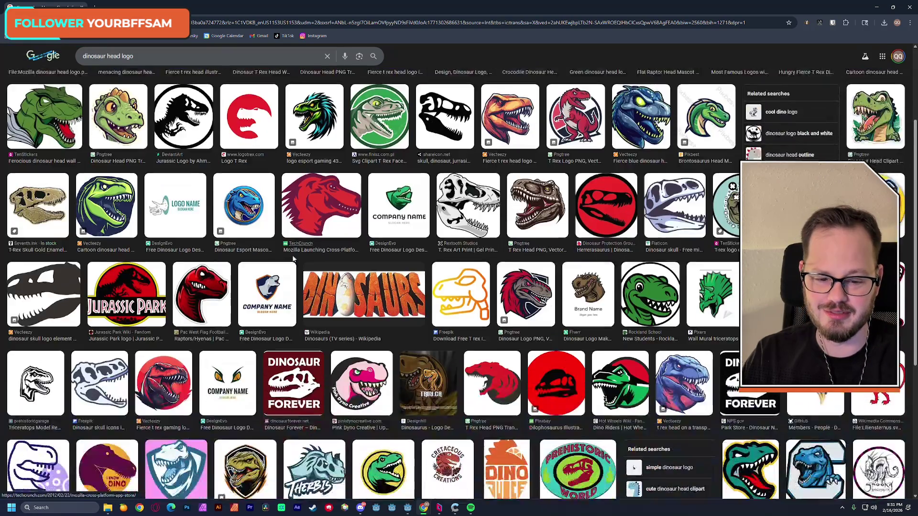
scroll(294, 259, up, 4)
scroll(294, 258, down, 8)
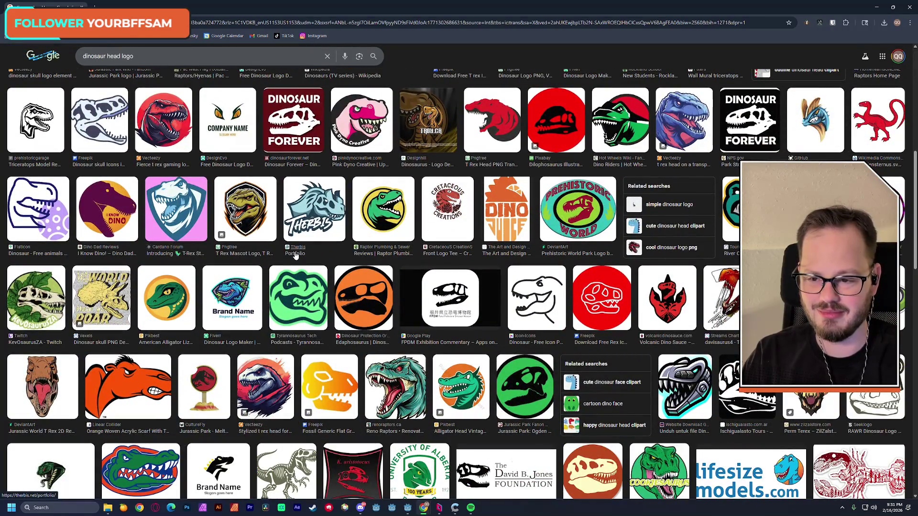
click(102, 122)
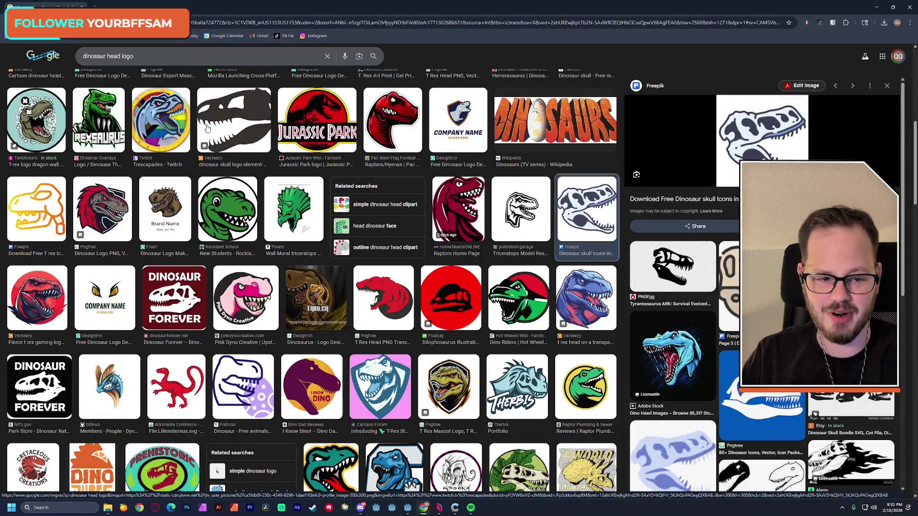
mouse_move(533, 9)
mouse_down()
mouse_move(609, 44)
mouse_move(610, 56)
mouse_up()
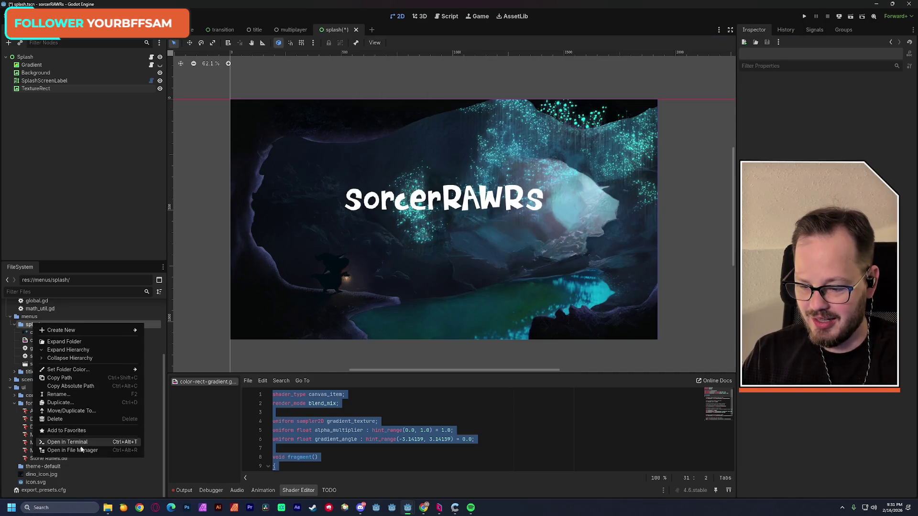
Step: Drop the dinosaur skull image into the splash folder and rename it temp_logo
click(72, 450)
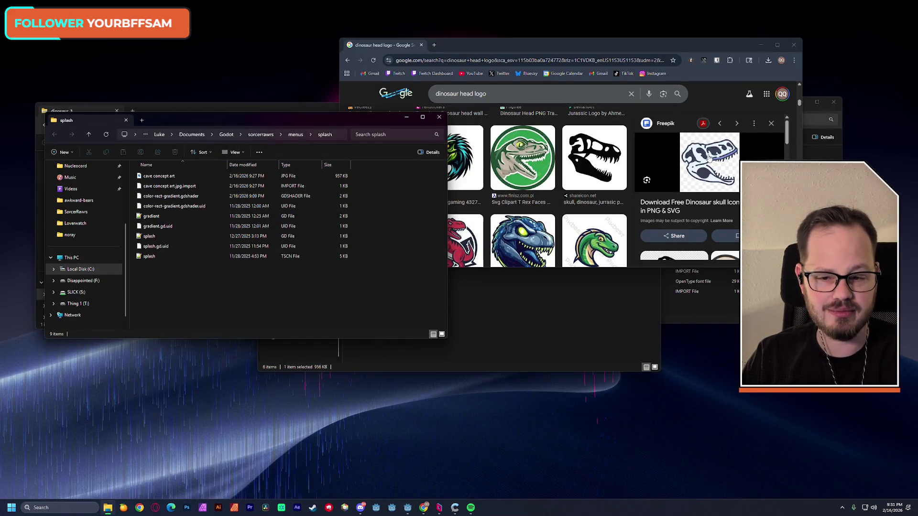
mouse_move(461, 242)
mouse_down()
mouse_move(450, 235)
mouse_move(209, 291)
mouse_up()
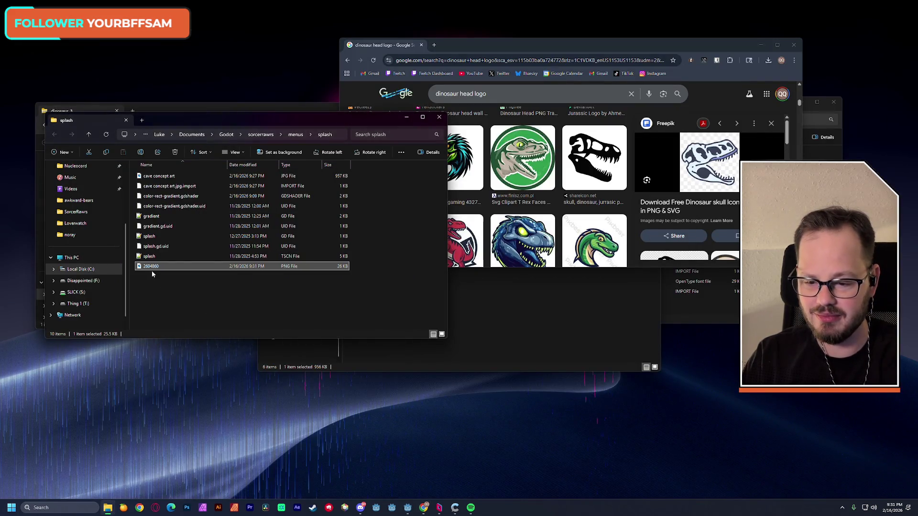
click(151, 268)
text(temp_logo)
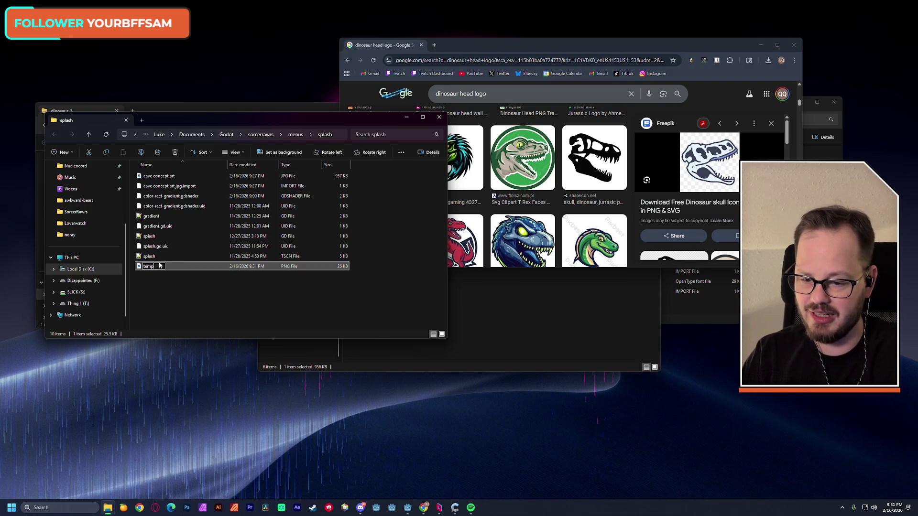
key(Return)
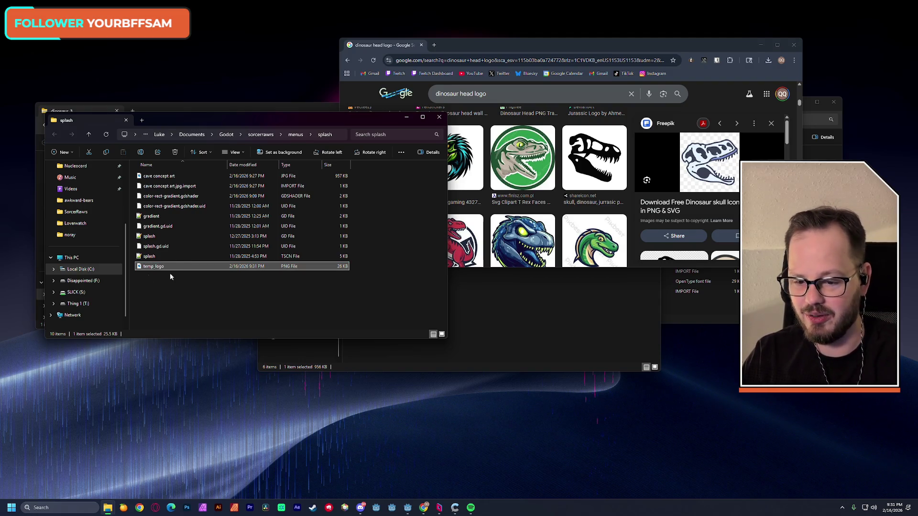
Step: Close the browser and the splash folder window, returning to the Godot editor
click(707, 48)
click(792, 47)
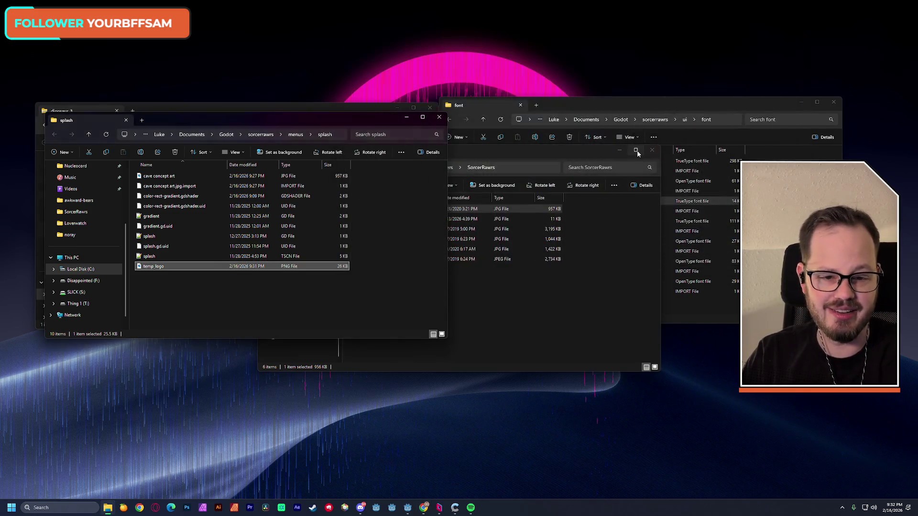
click(439, 118)
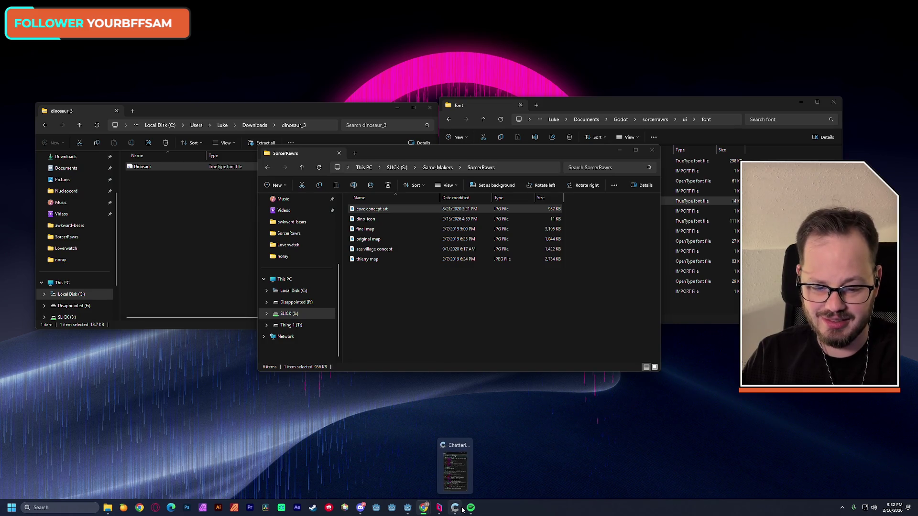
mouse_move(409, 512)
click(443, 468)
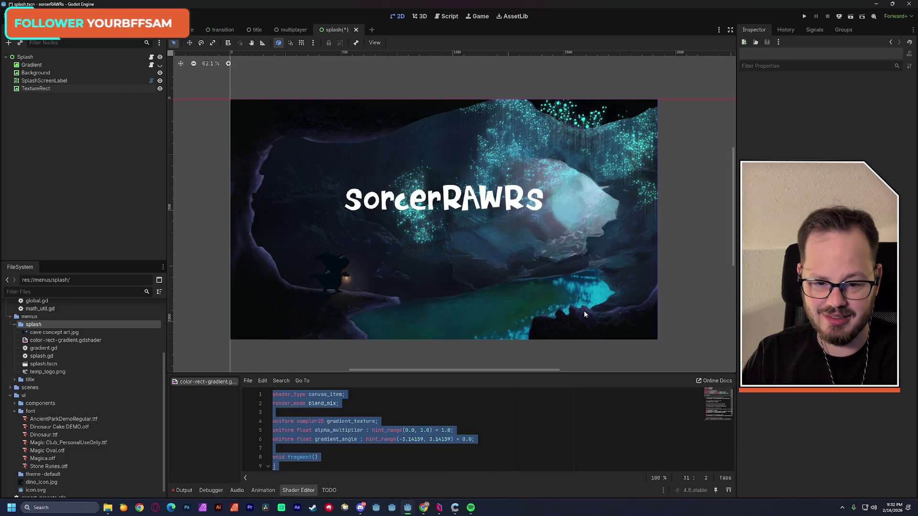
Step: Set temp_logo.png as the TextureRect texture, shrink it, centre it and place it below the title
click(437, 411)
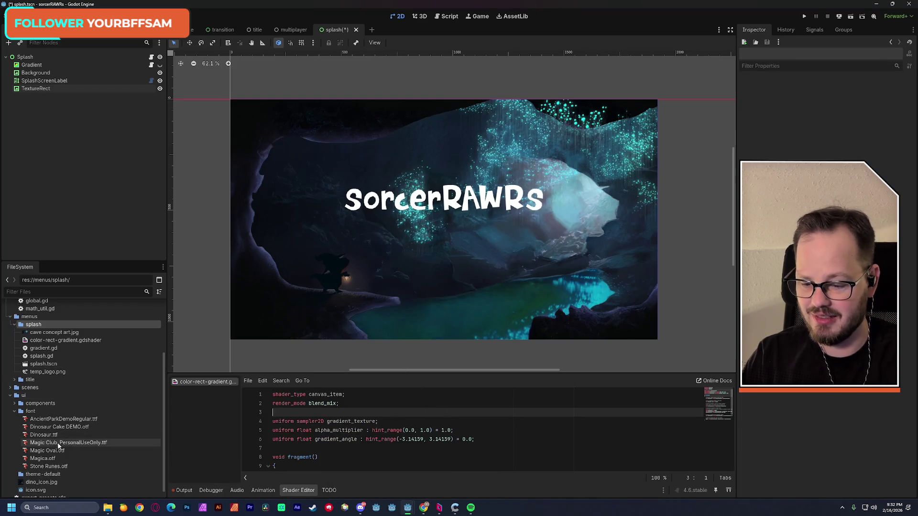
click(42, 373)
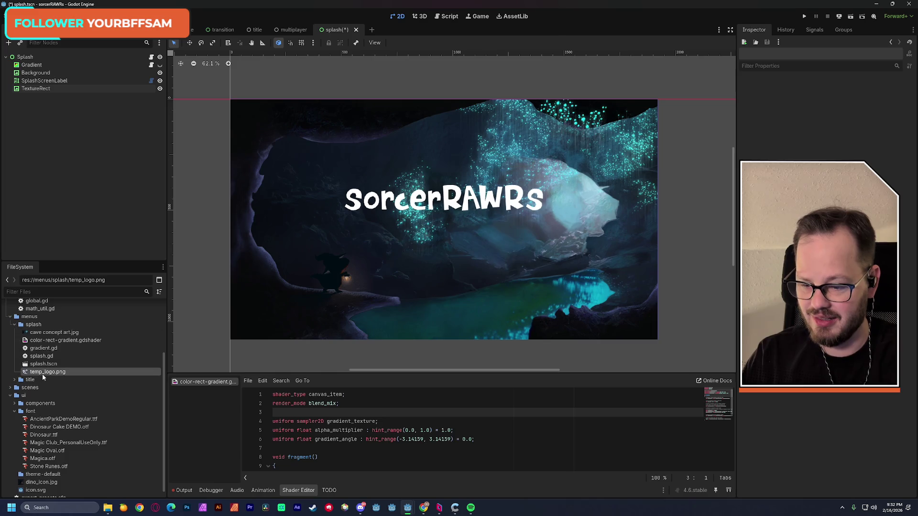
click(45, 80)
click(36, 88)
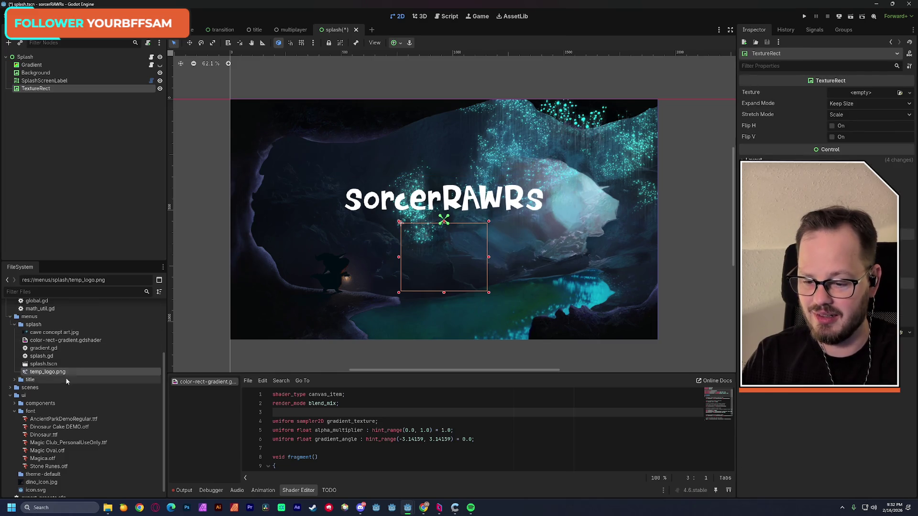
drag(43, 374, 860, 97)
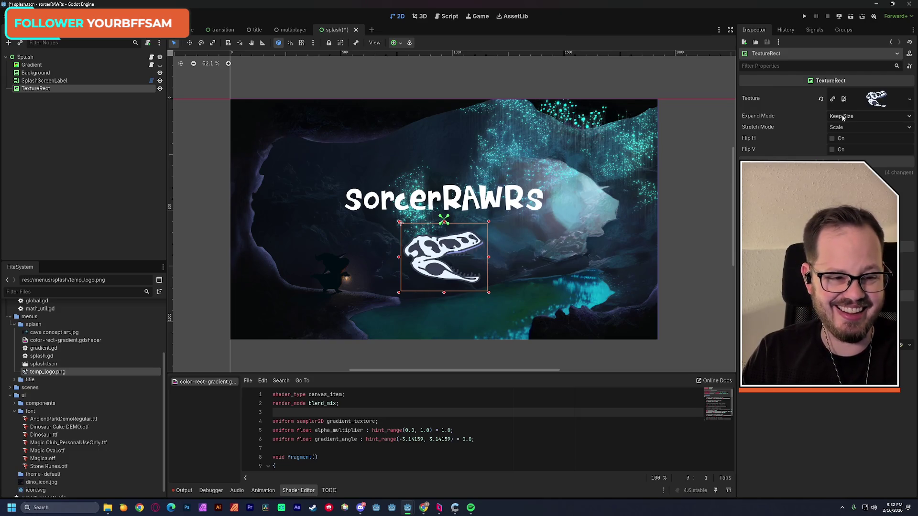
mouse_move(400, 223)
mouse_down()
mouse_move(392, 283)
mouse_move(392, 274)
mouse_up()
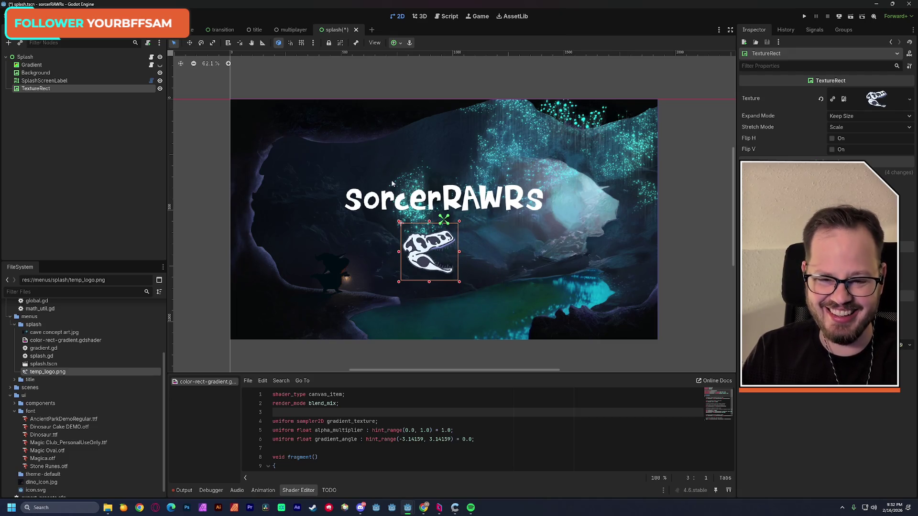
click(393, 42)
click(413, 83)
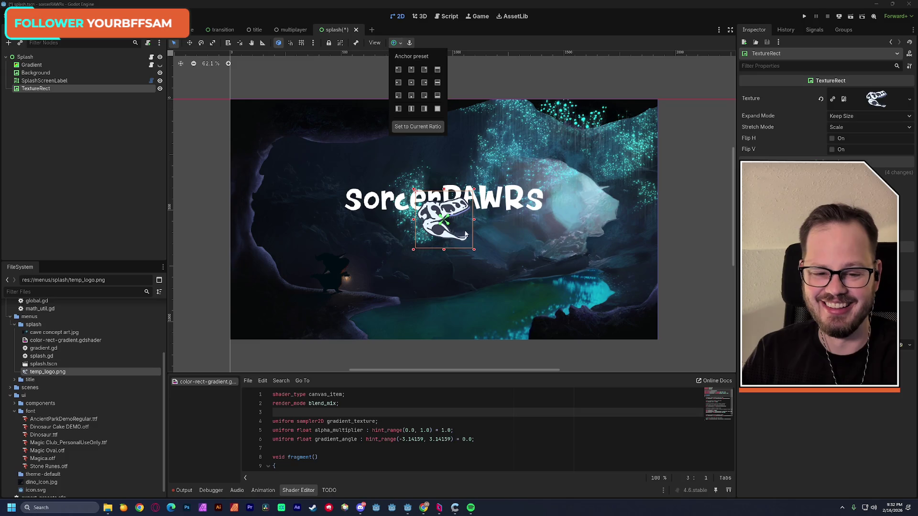
drag(444, 233, 442, 260)
Step: Move the SorcerRAWRs title down toward the logo and rename the TextureRect node to Logo
click(457, 207)
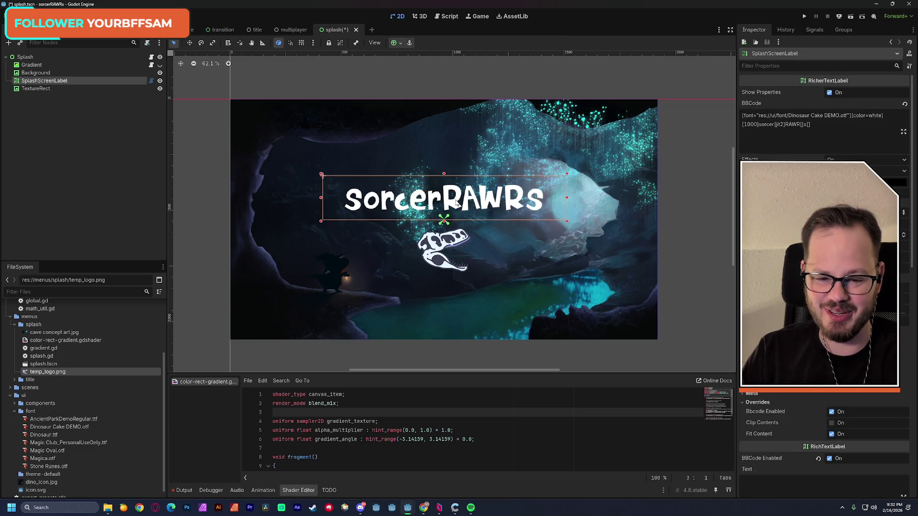
drag(453, 195, 453, 211)
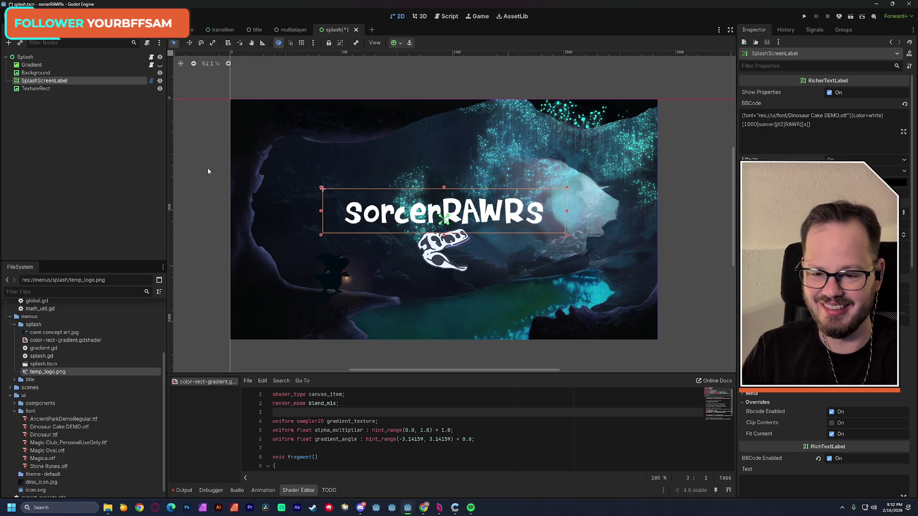
click(83, 161)
click(37, 90)
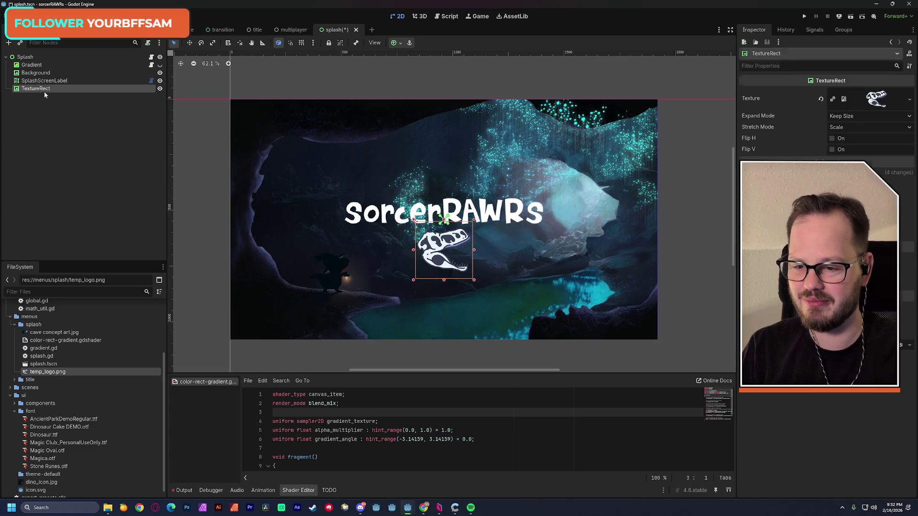
text(Logo)
key(Return)
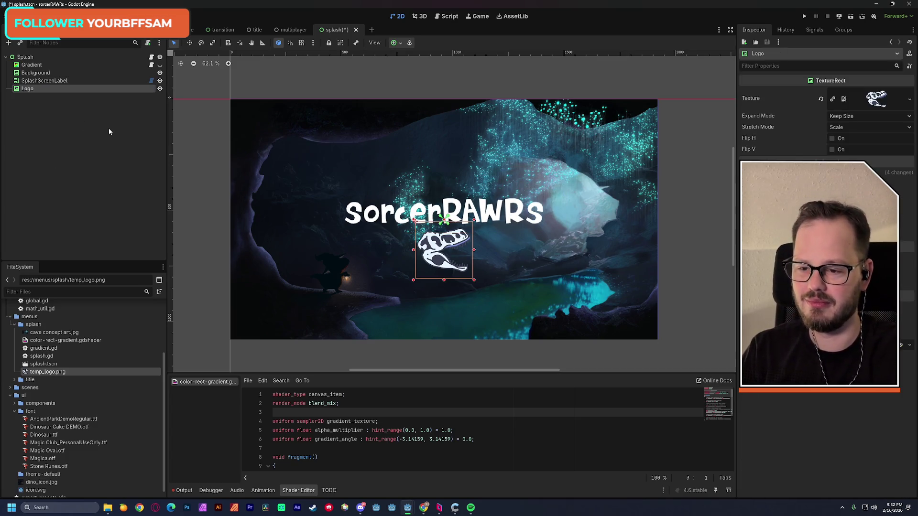
click(92, 172)
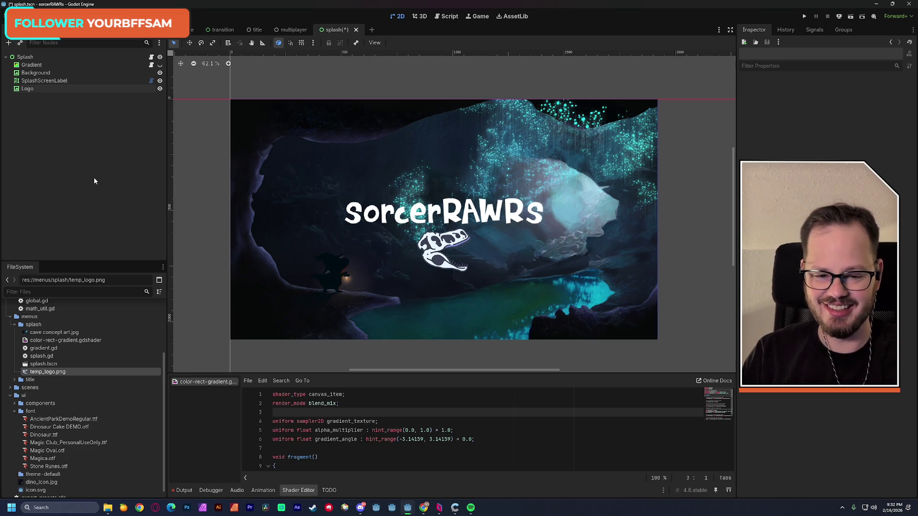
Step: Save splash.tscn with Ctrl+S
key(ctrl+s)
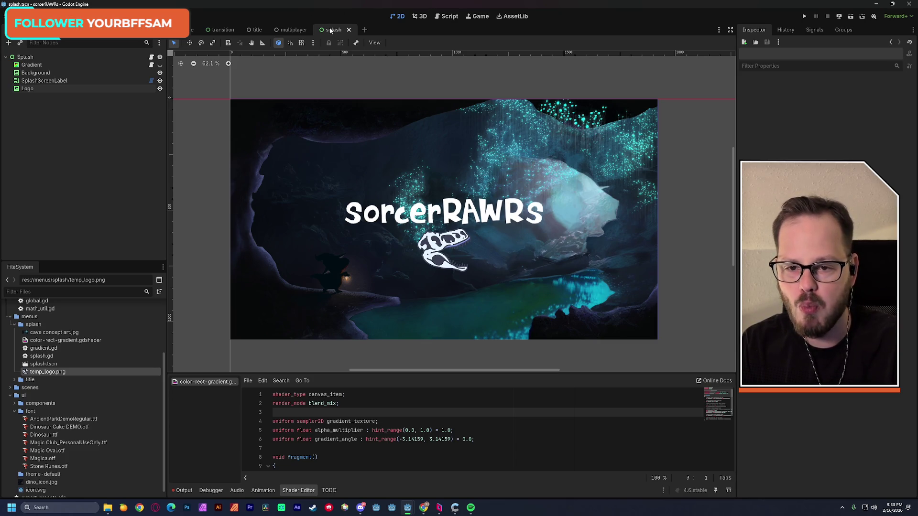
Step: Close the multiplayer scene tab, then zoom and pan the title scene's Multiplayer menu into view
click(301, 30)
click(314, 30)
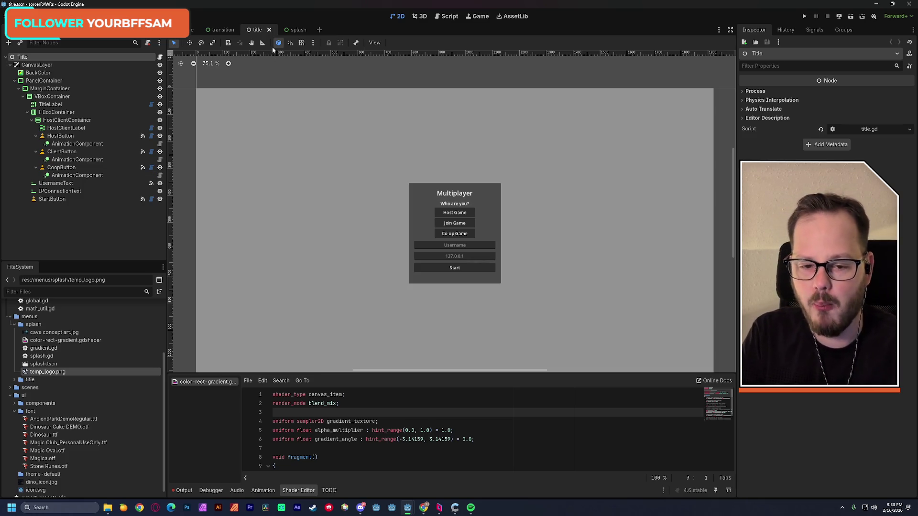
scroll(432, 177, down, 3)
drag(361, 157, 367, 163)
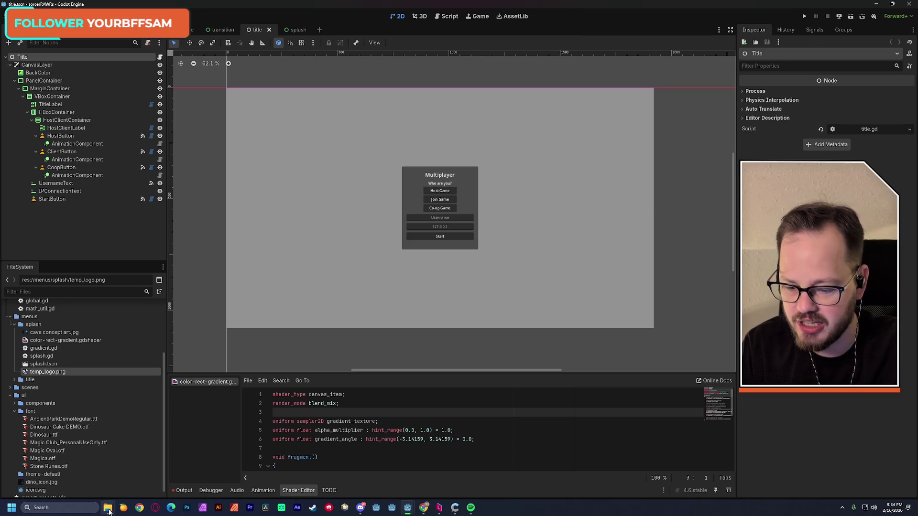
Step: Close the dinosaur_3 folder and arrange the font and SorcerRawrs folder windows side by side
mouse_move(108, 508)
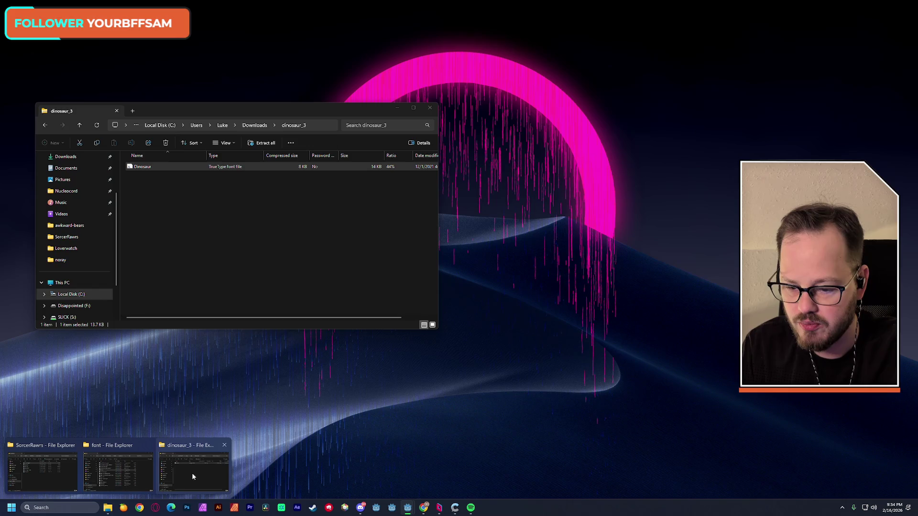
click(225, 445)
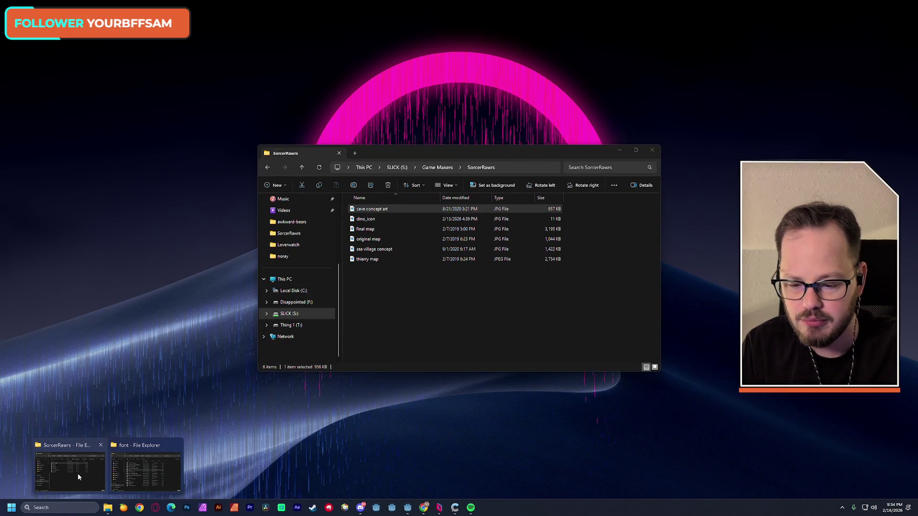
click(136, 465)
drag(620, 105, 635, 116)
mouse_move(426, 153)
mouse_down()
mouse_move(217, 110)
mouse_move(181, 117)
mouse_move(212, 118)
mouse_up()
click(205, 259)
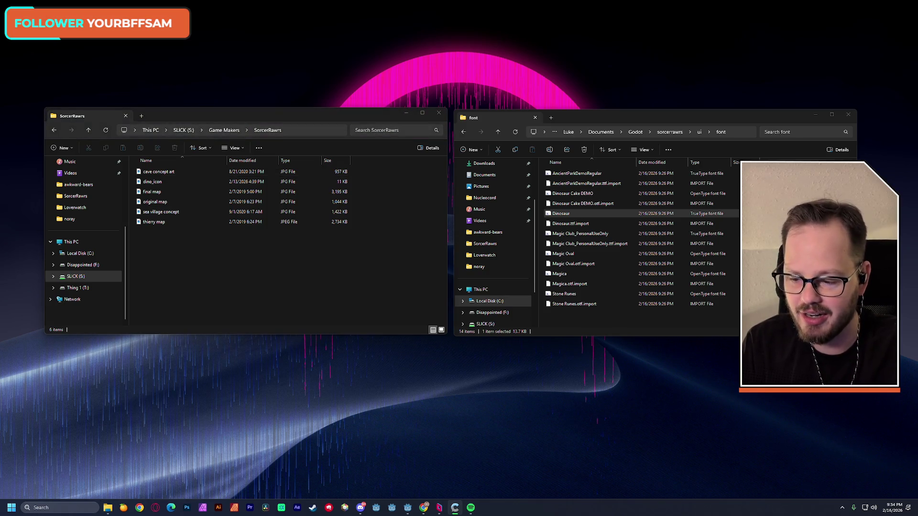
Step: Search DaFont for 'prehistoric caveman' and download the Prehistoric Caveman font
mouse_move(423, 507)
click(500, 461)
double_click(834, 99)
text(prehistoric caveman)
key(Return)
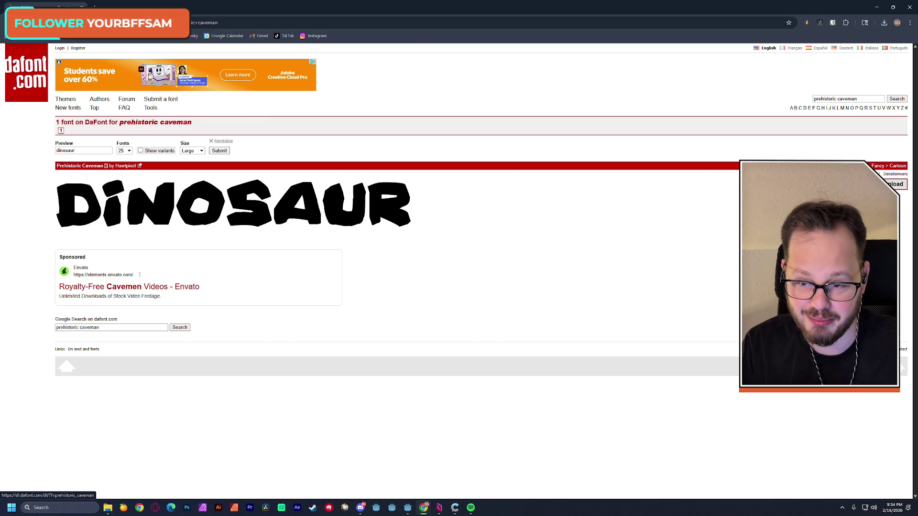
click(894, 184)
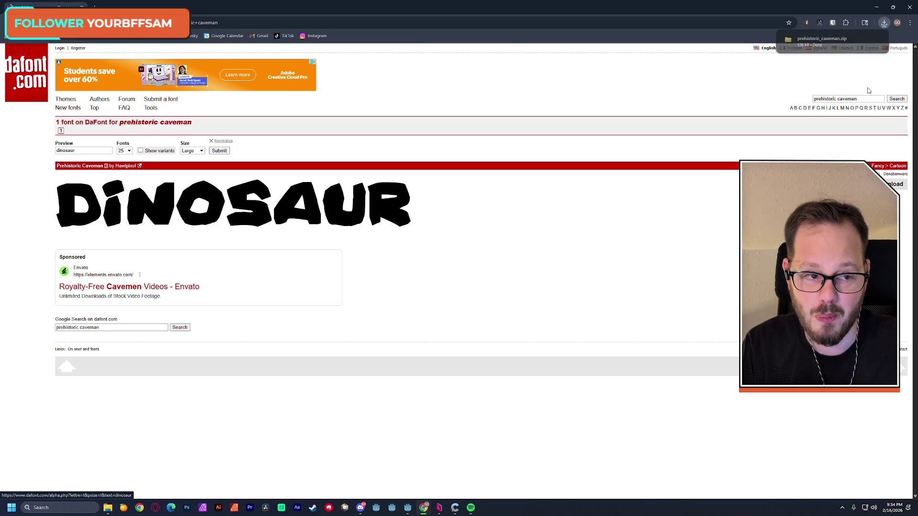
click(879, 7)
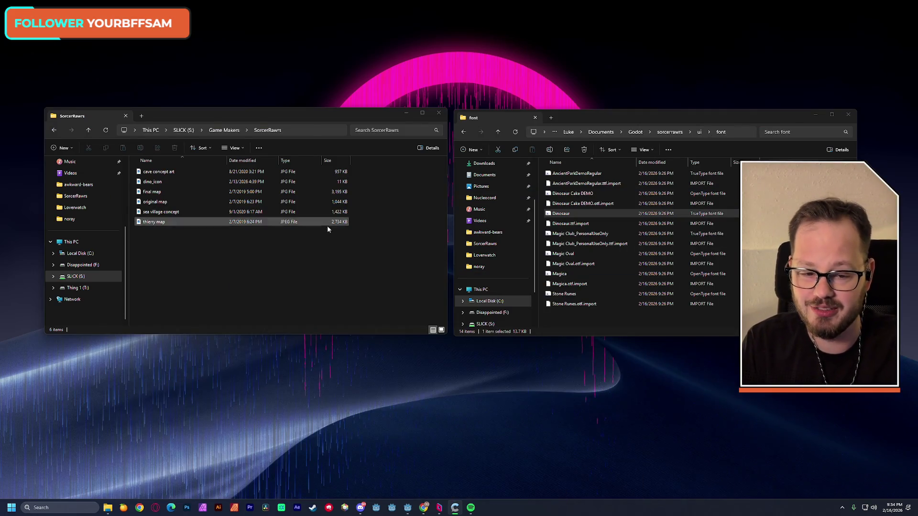
Step: Copy the Prehistoric Caveman TTF from Downloads' prehistoric_caveman.zip into the font folder, then close the zip
click(348, 283)
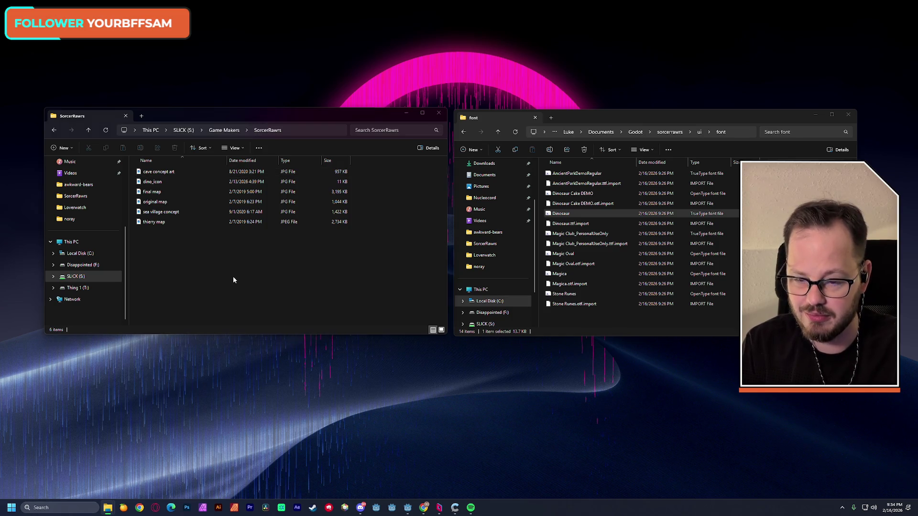
drag(239, 116, 225, 77)
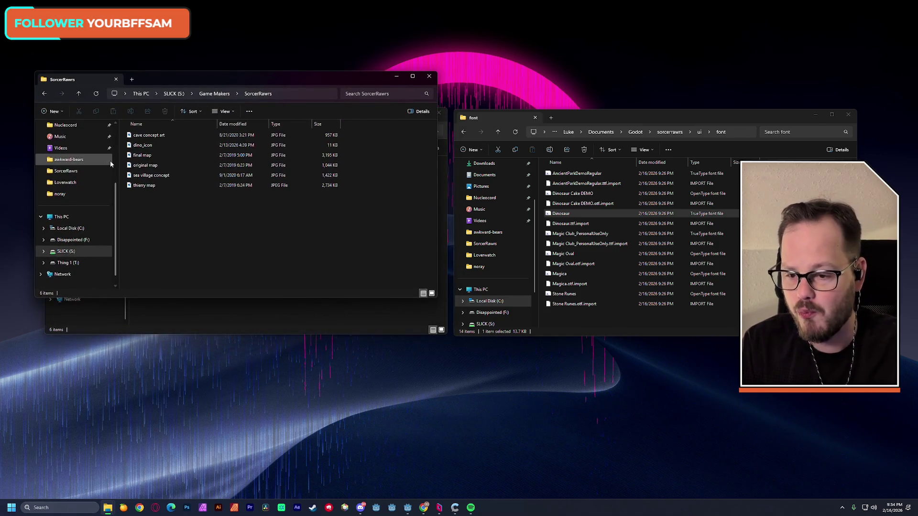
scroll(96, 181, up, 3)
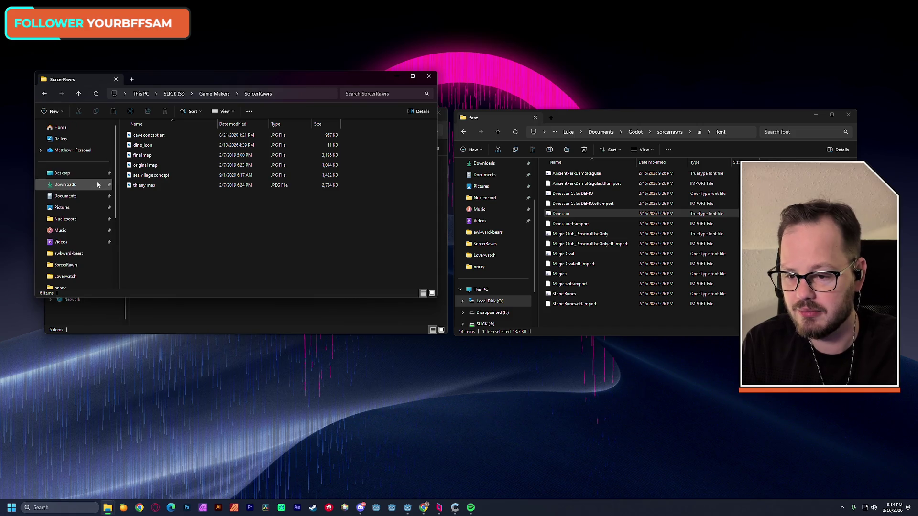
click(97, 184)
double_click(142, 146)
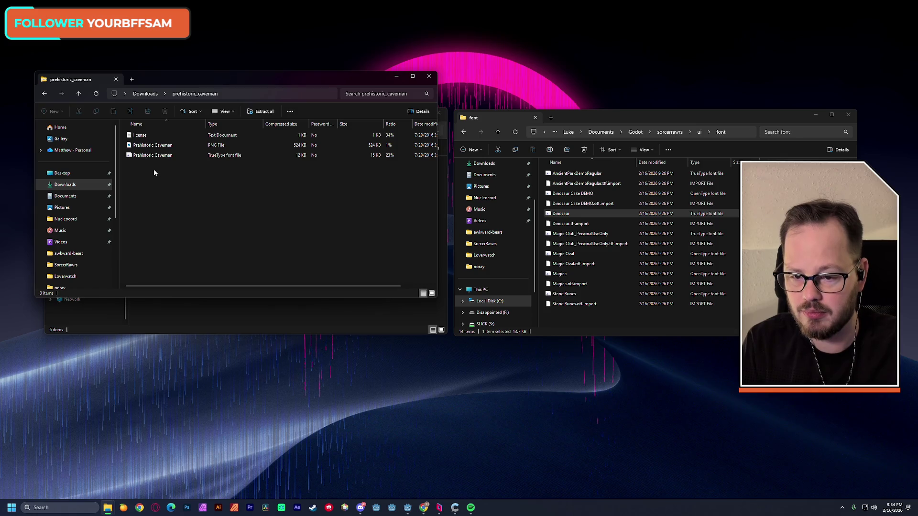
click(153, 155)
key(ctrl+c)
click(584, 318)
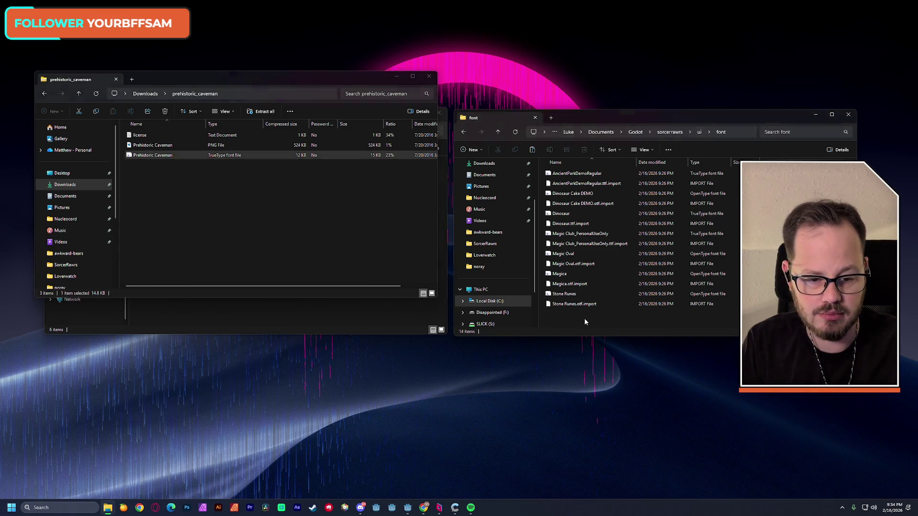
key(ctrl+v)
click(429, 76)
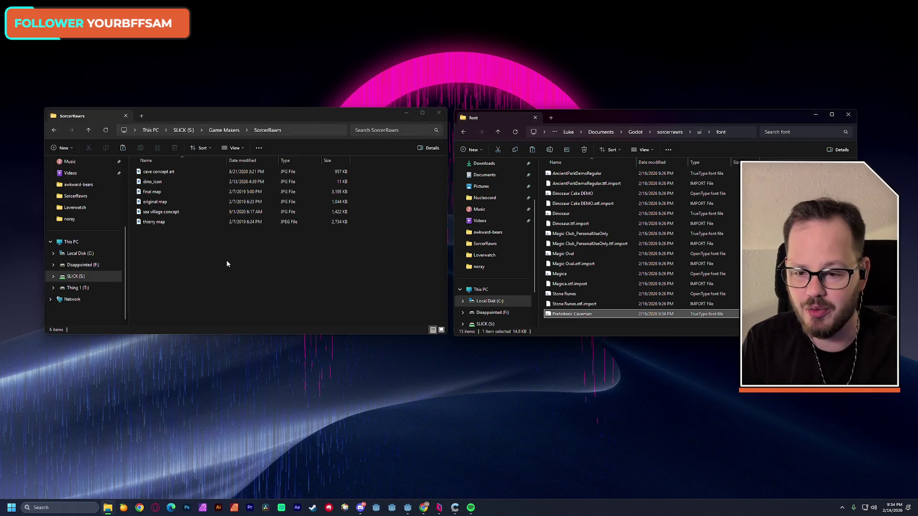
Step: Browse to Thing 1 (T:) > Unity > z OLD > SorcerRAWRs > Assets > 1 Scripts
click(227, 264)
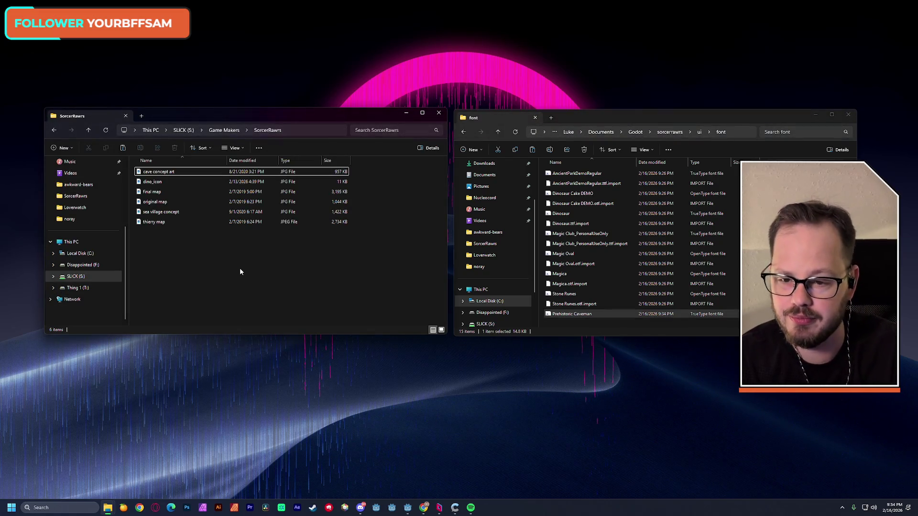
click(84, 293)
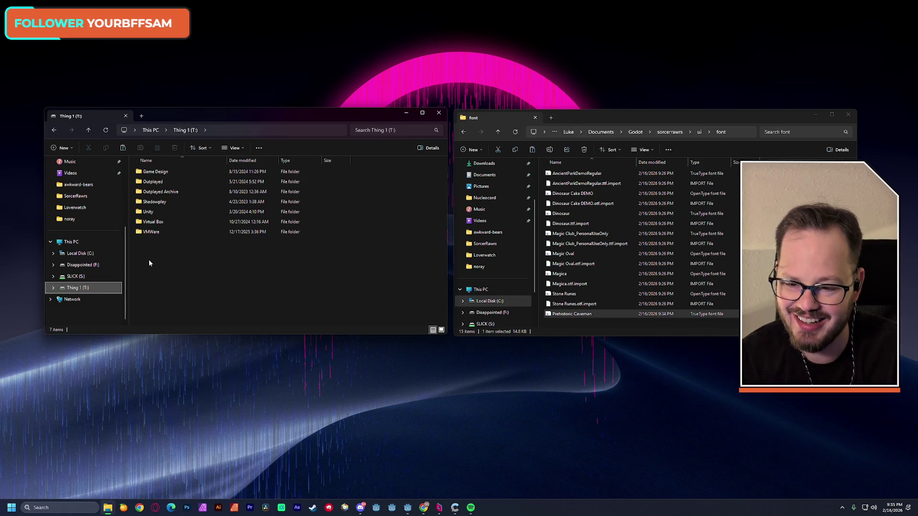
double_click(151, 214)
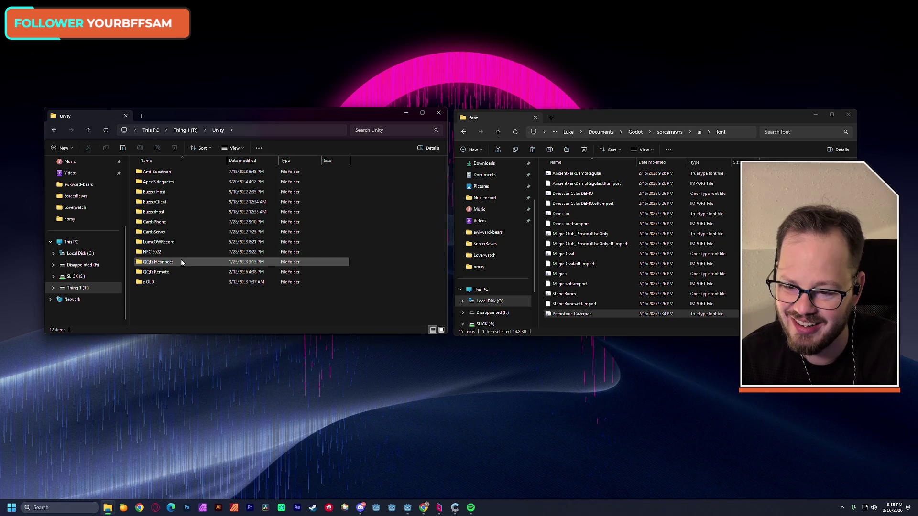
double_click(157, 282)
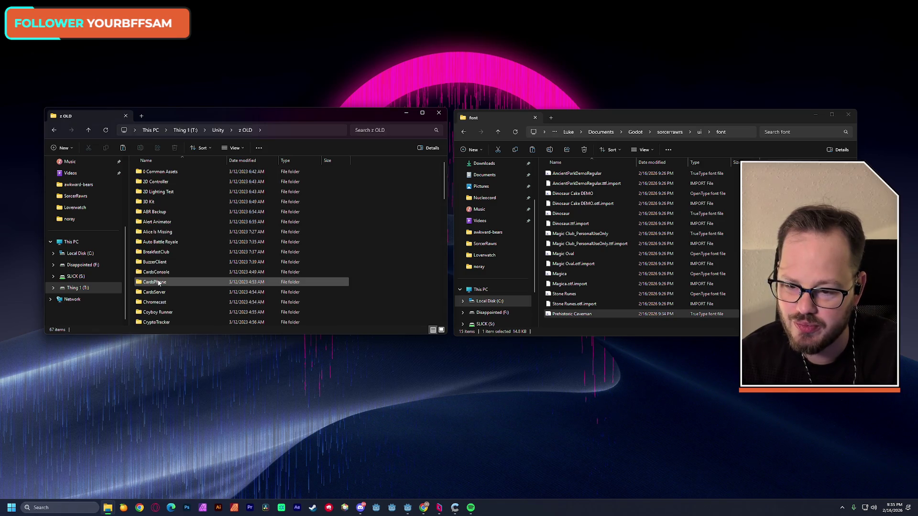
scroll(167, 285, down, 8)
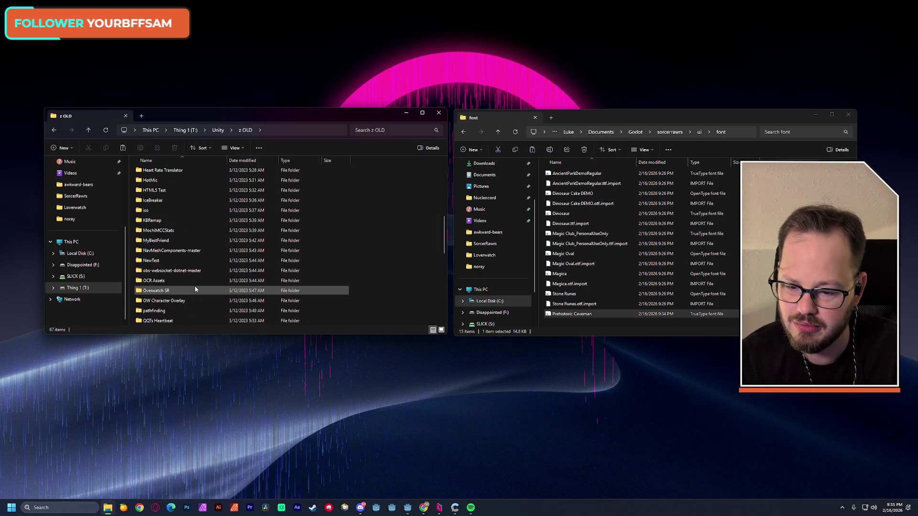
scroll(195, 289, down, 2)
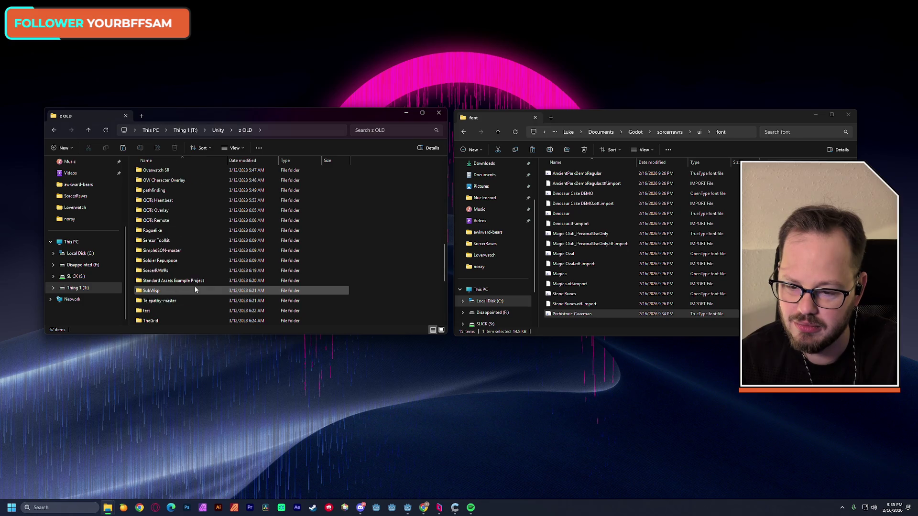
double_click(167, 272)
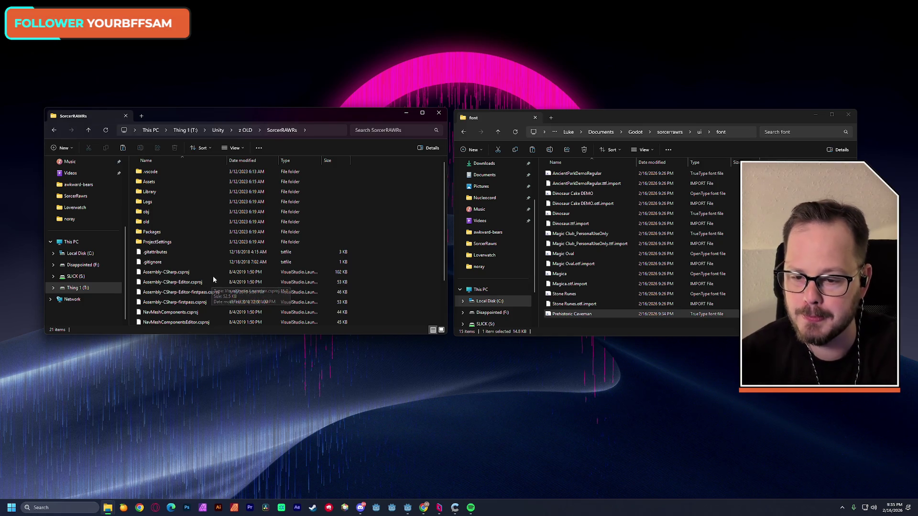
double_click(159, 181)
double_click(159, 183)
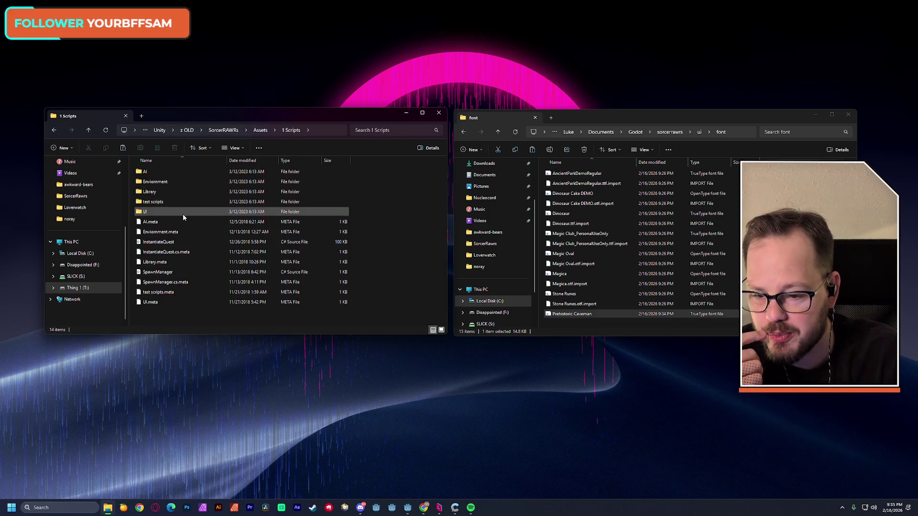
Step: Open InstantiateQuest with Edit with Notepad++
right_click(155, 244)
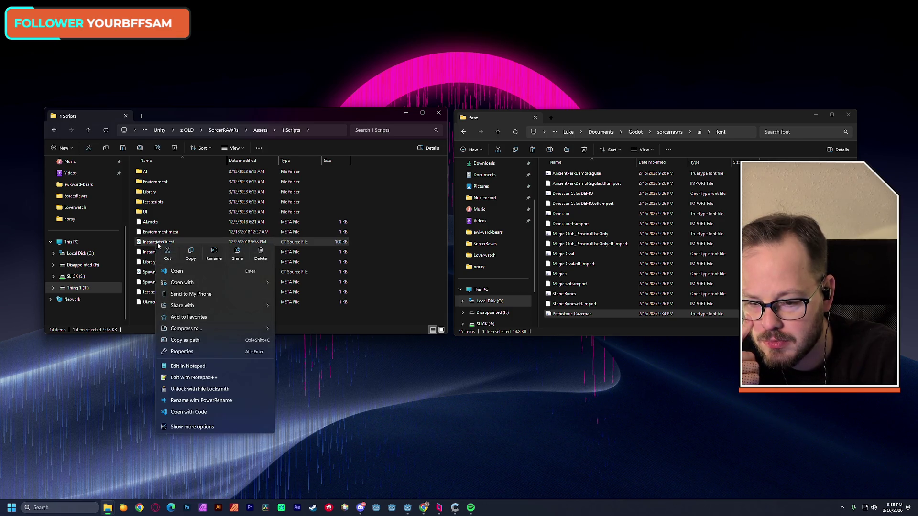
mouse_move(191, 286)
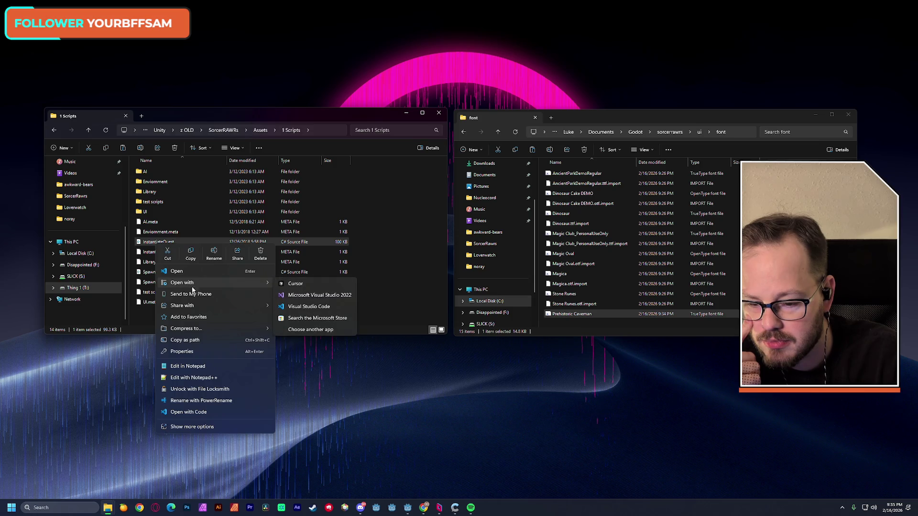
click(193, 377)
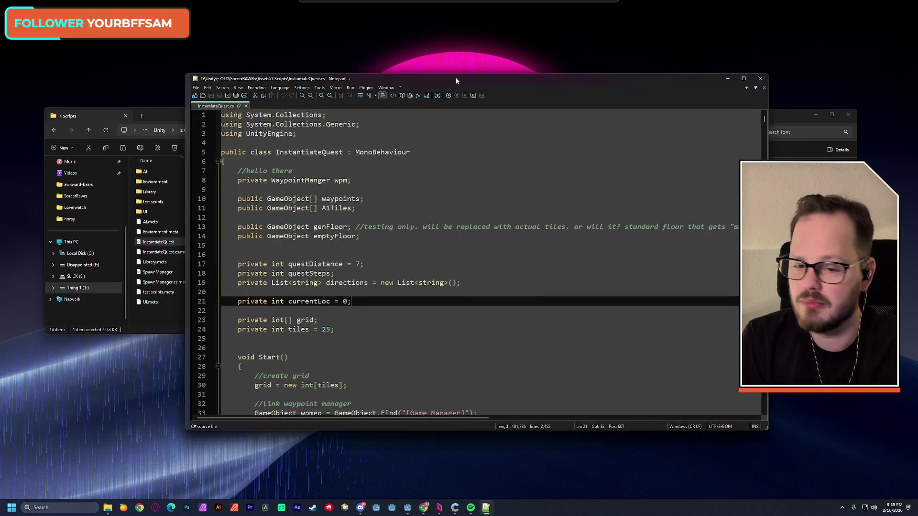
drag(455, 77, 432, 68)
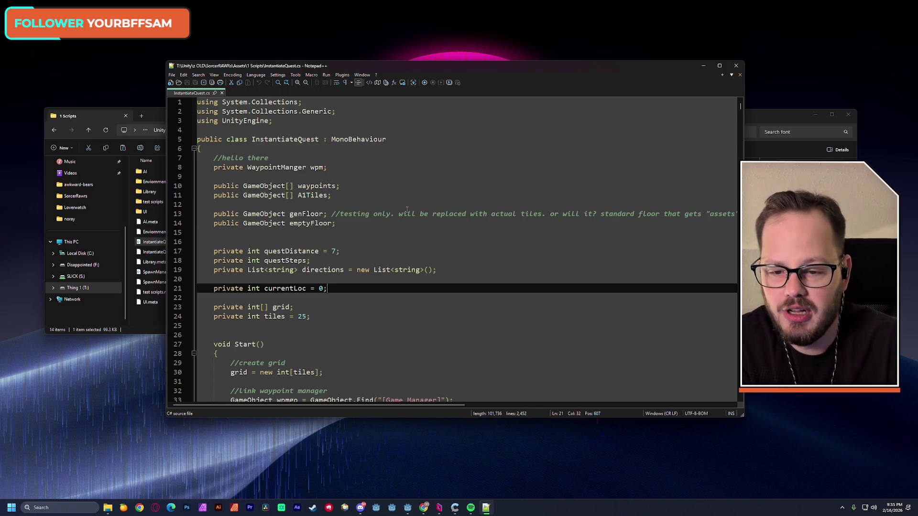
Step: Review the wpm, waypoints and AITiles field declarations in InstantiateQuest.cs
click(292, 159)
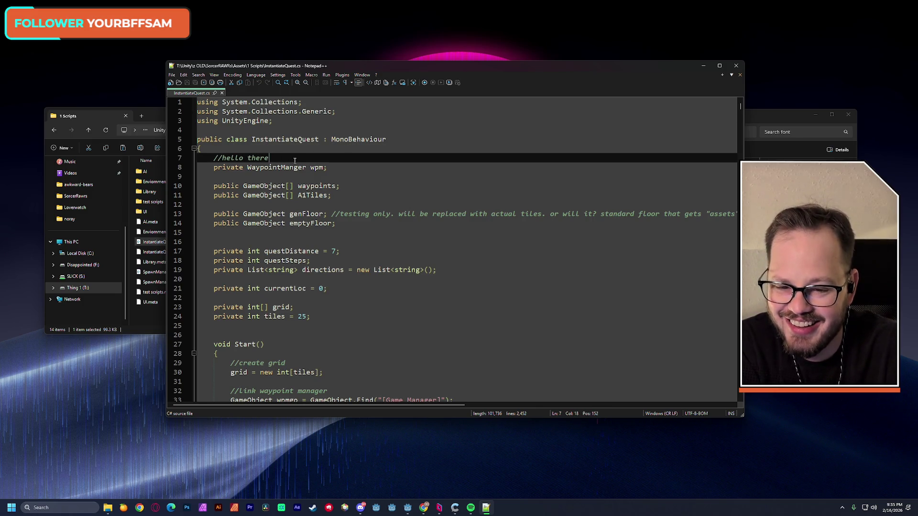
drag(213, 170, 339, 169)
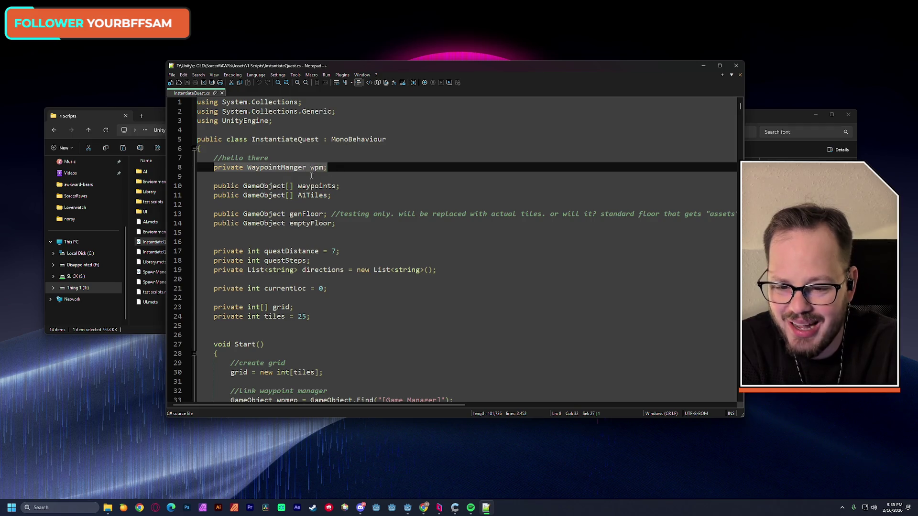
drag(217, 188, 343, 188)
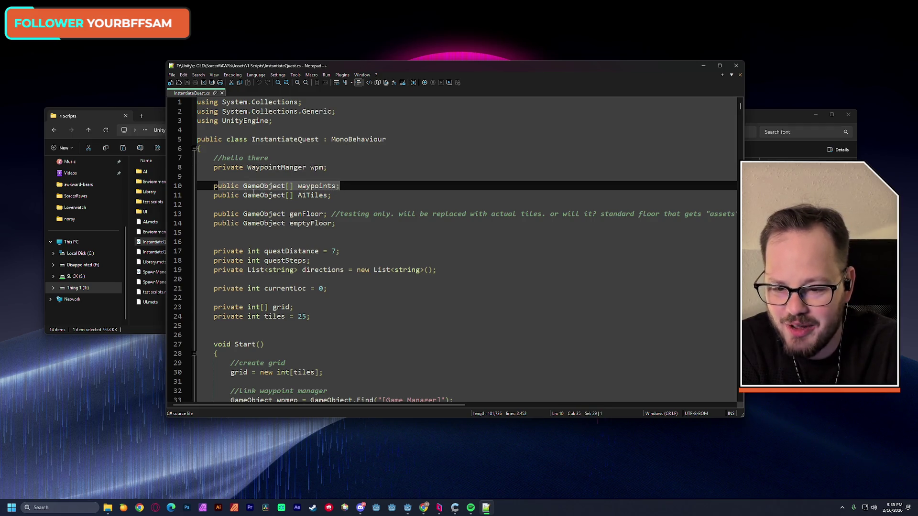
drag(233, 196, 335, 196)
click(339, 194)
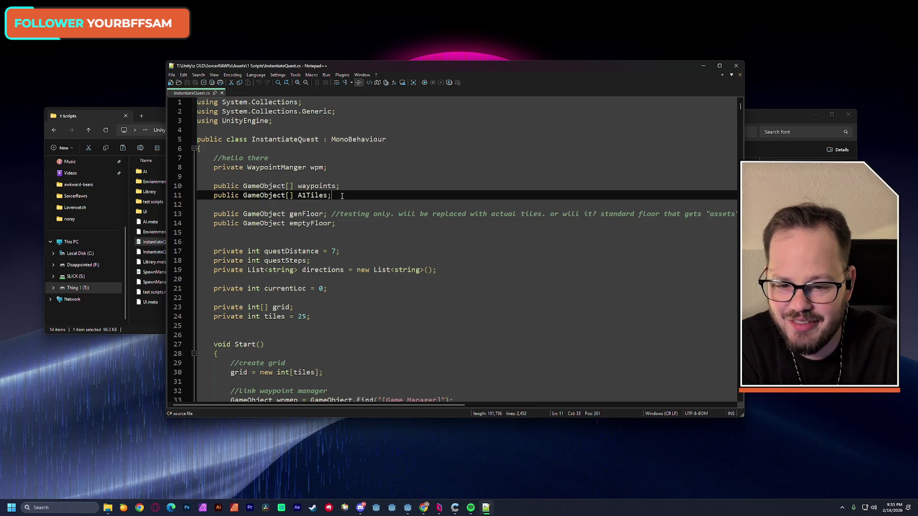
double_click(313, 195)
scroll(353, 203, down, 1)
scroll(353, 203, up, 1)
scroll(353, 204, down, 1)
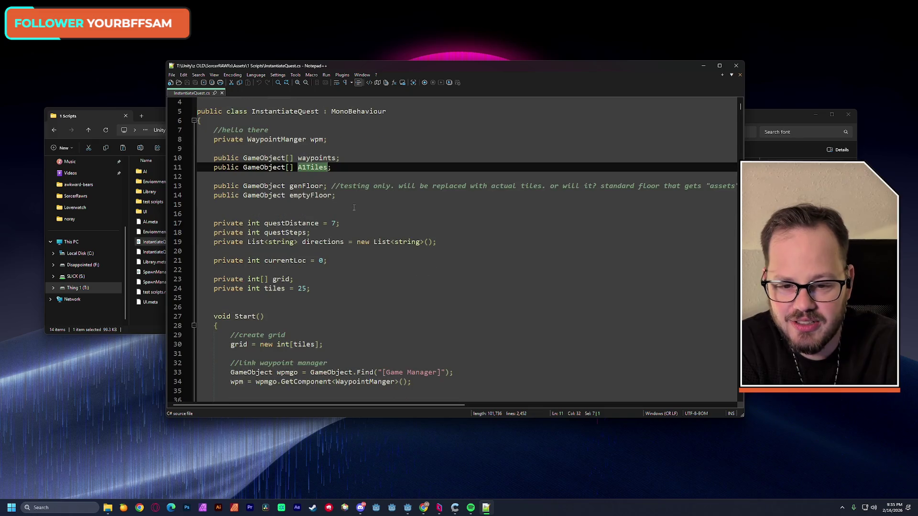
scroll(354, 207, down, 1)
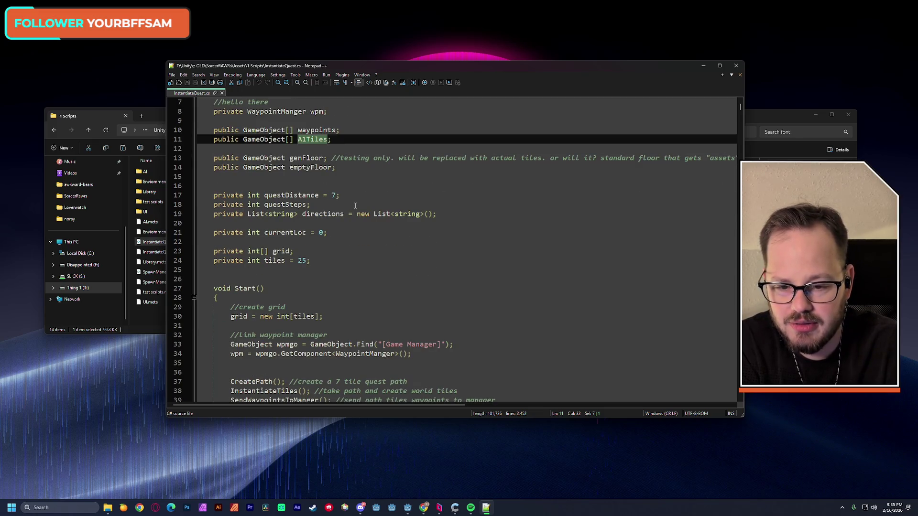
Step: Review the questDistance = 7, questSteps and directions list declarations
drag(264, 195, 335, 196)
double_click(284, 205)
drag(214, 205, 313, 209)
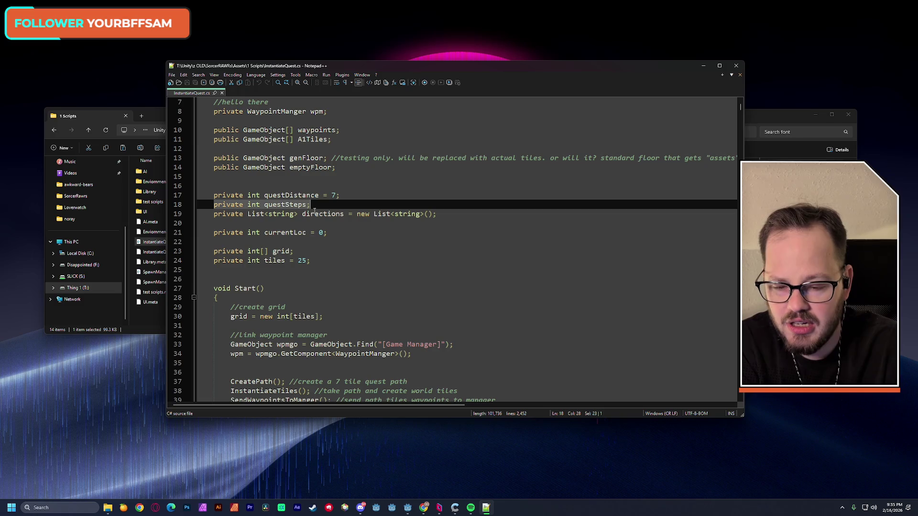
double_click(287, 205)
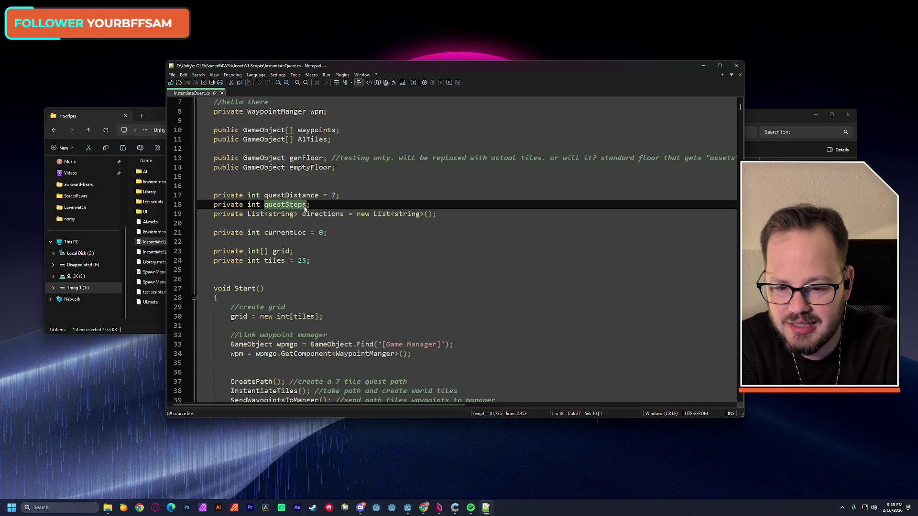
click(304, 204)
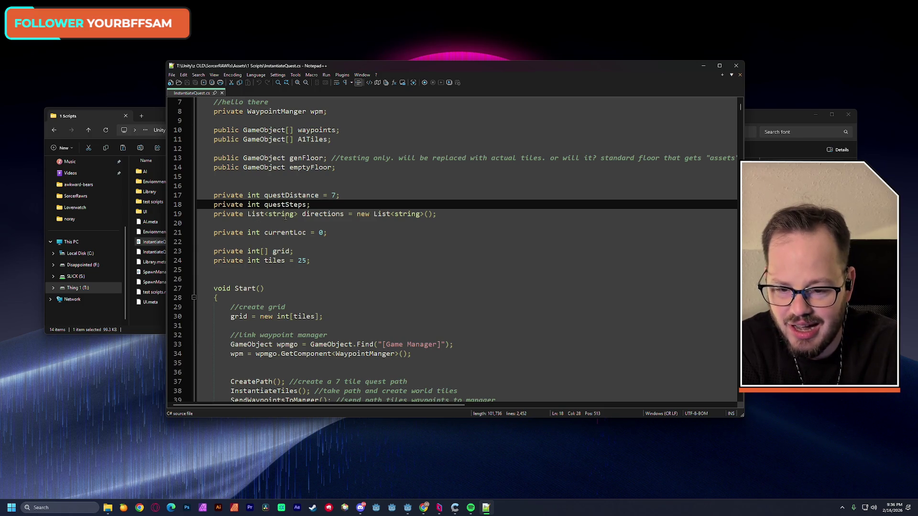
double_click(316, 215)
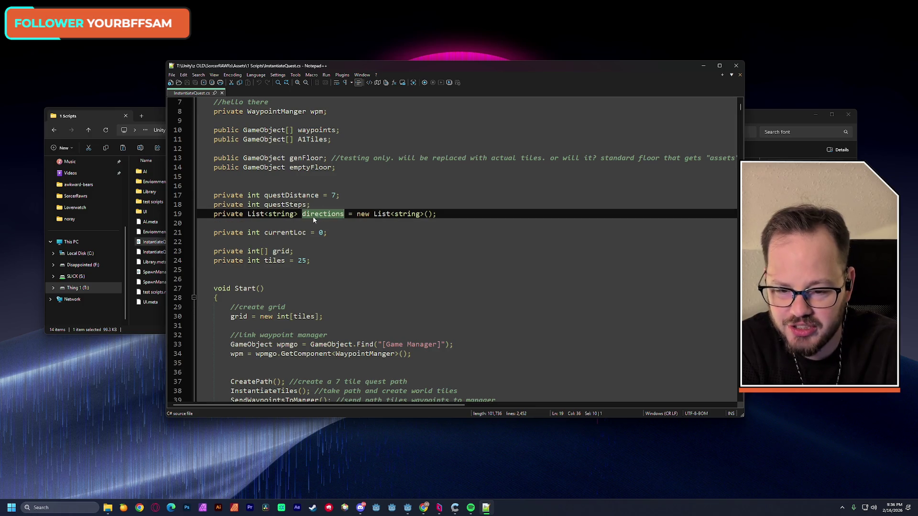
click(367, 226)
scroll(368, 226, down, 2)
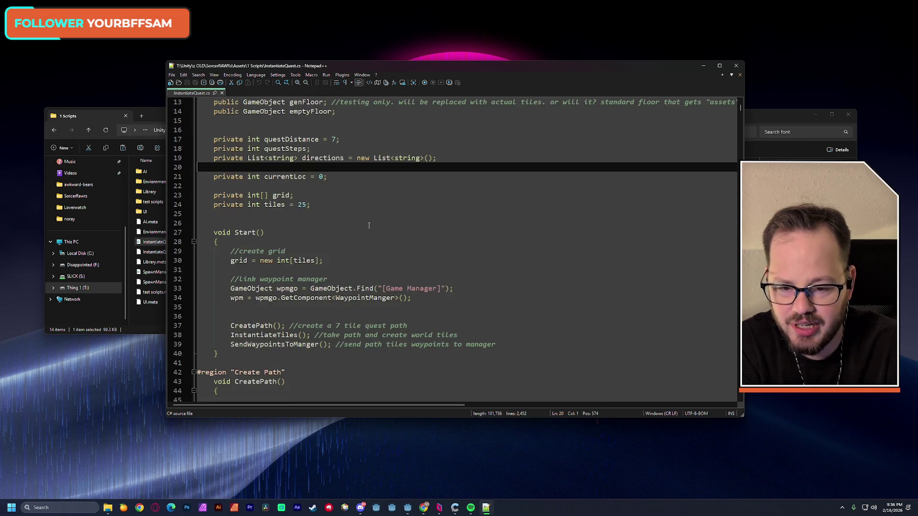
mouse_move(215, 159)
mouse_down()
mouse_move(462, 157)
mouse_move(211, 159)
mouse_up()
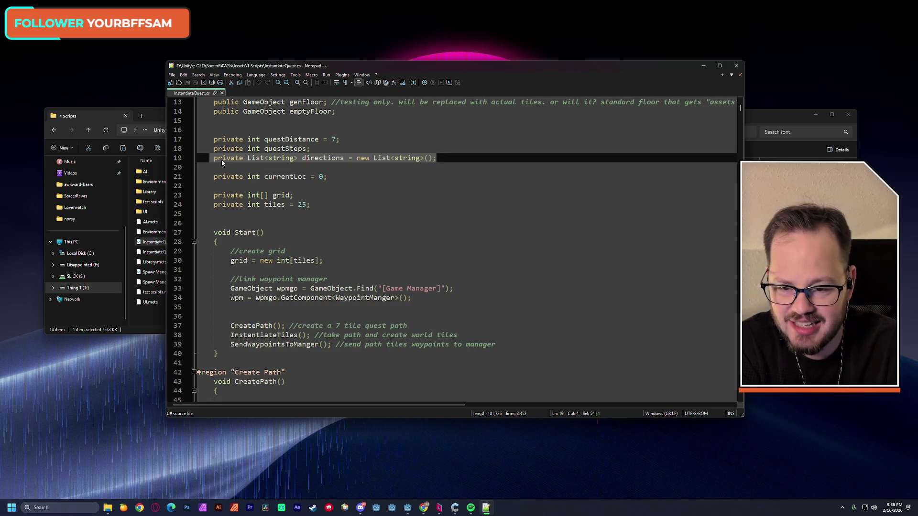
click(238, 170)
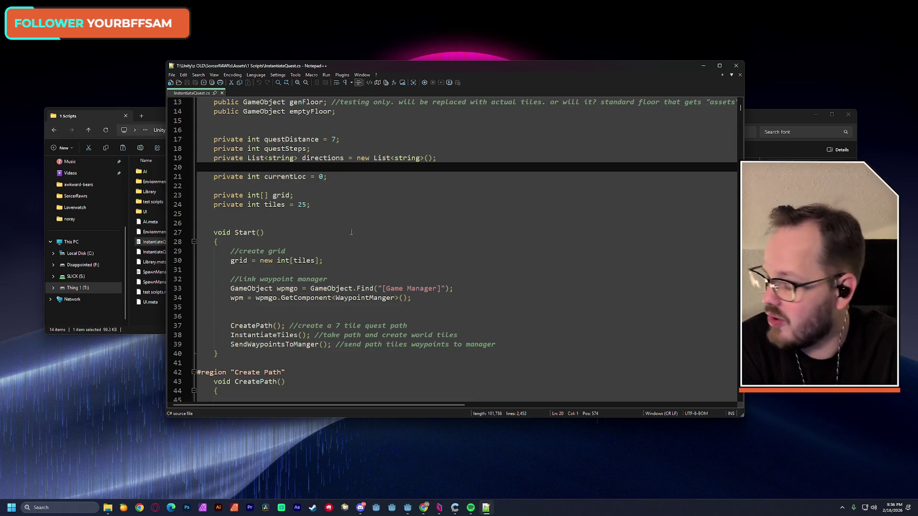
mouse_move(372, 67)
mouse_down()
mouse_move(364, 63)
mouse_move(391, 92)
mouse_move(369, 86)
mouse_up()
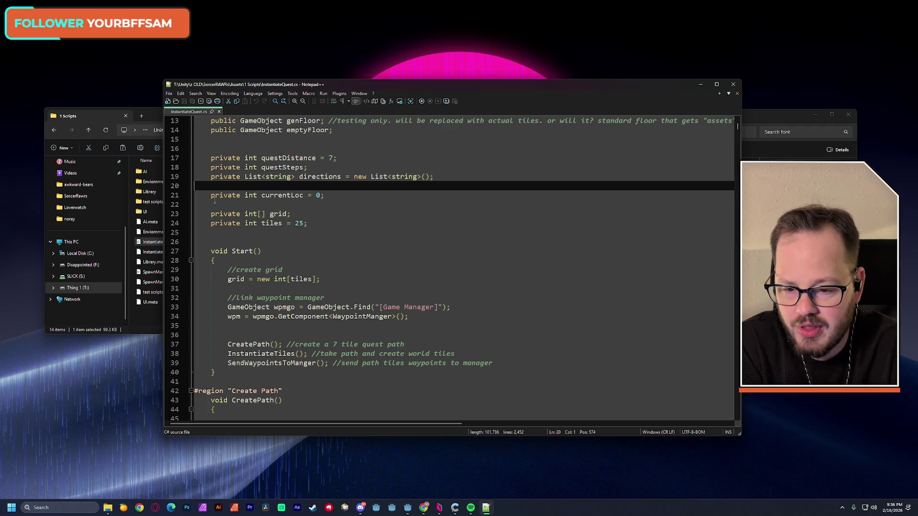
Step: Inspect the currentLoc and grid fields on lines 21–24 of InstantiateQuest.cs
click(352, 207)
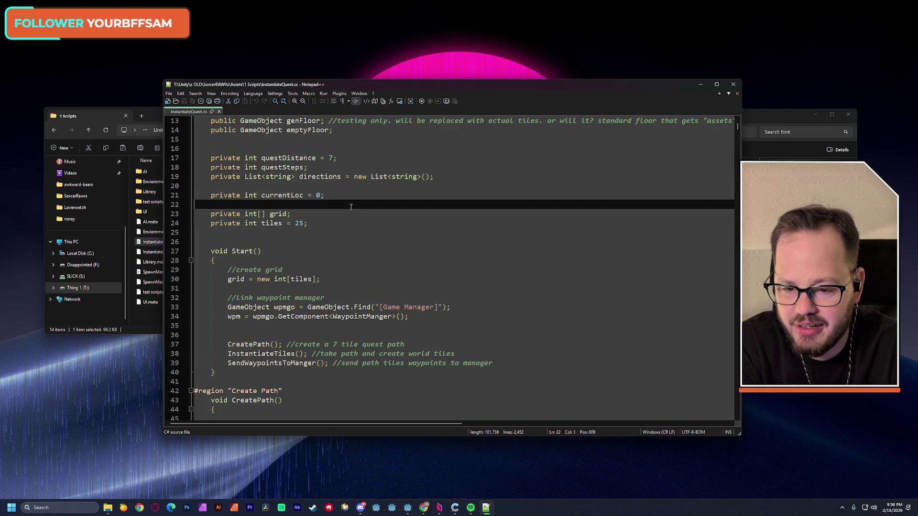
double_click(286, 196)
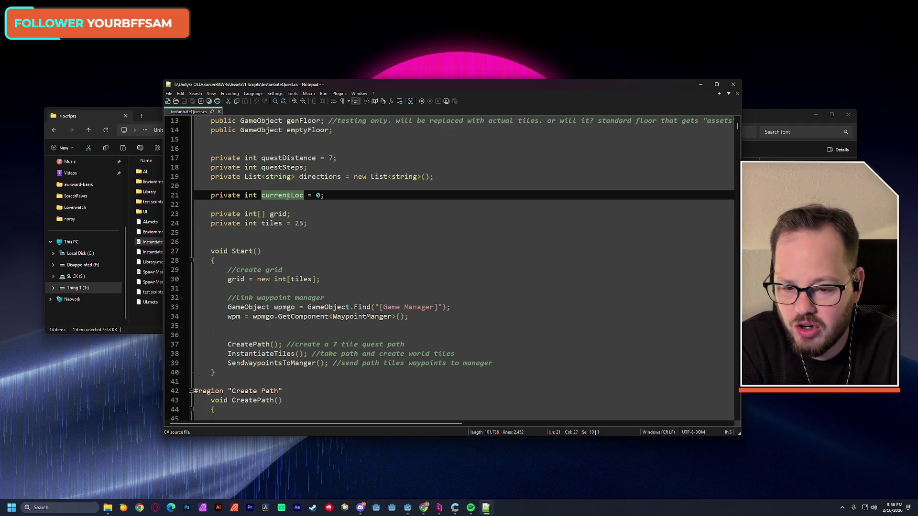
click(325, 196)
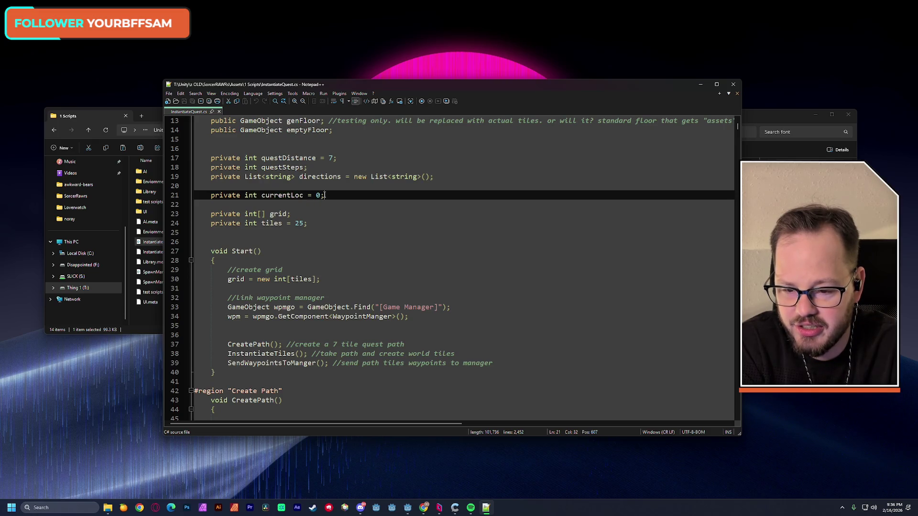
scroll(314, 207, down, 1)
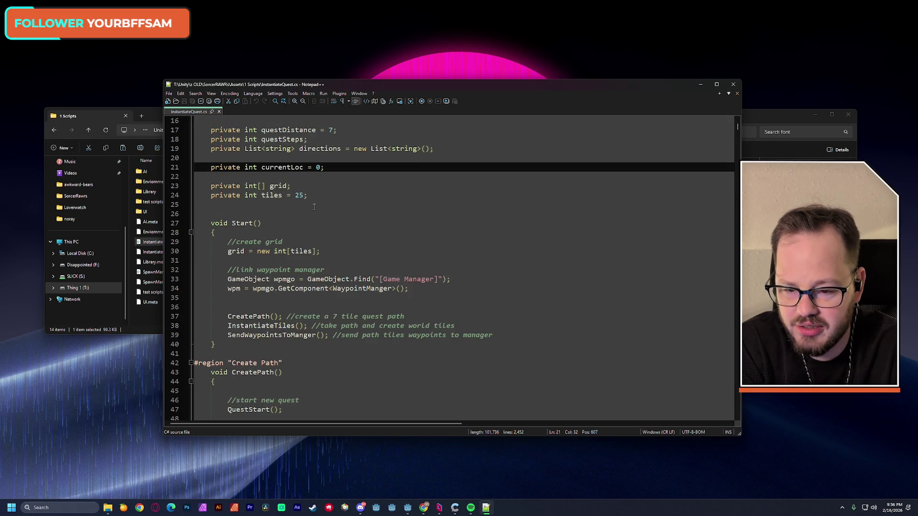
double_click(250, 186)
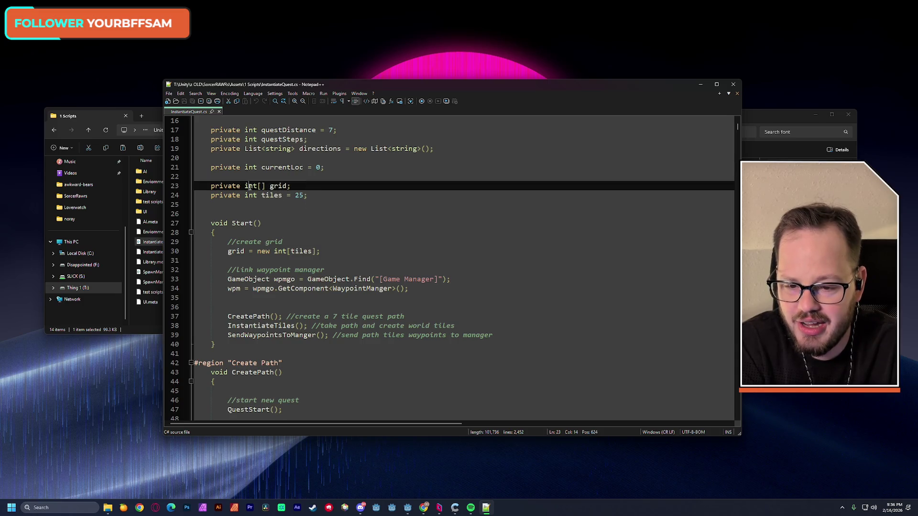
double_click(278, 186)
click(308, 195)
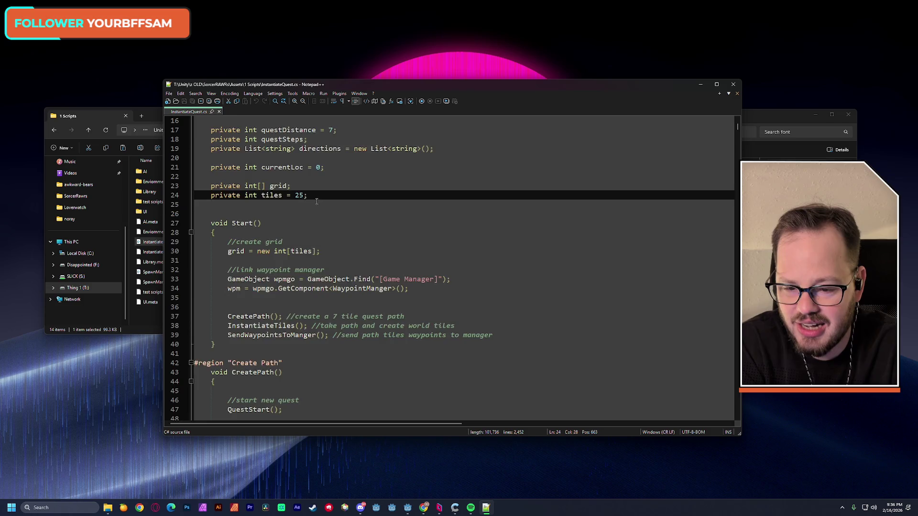
scroll(315, 202, down, 2)
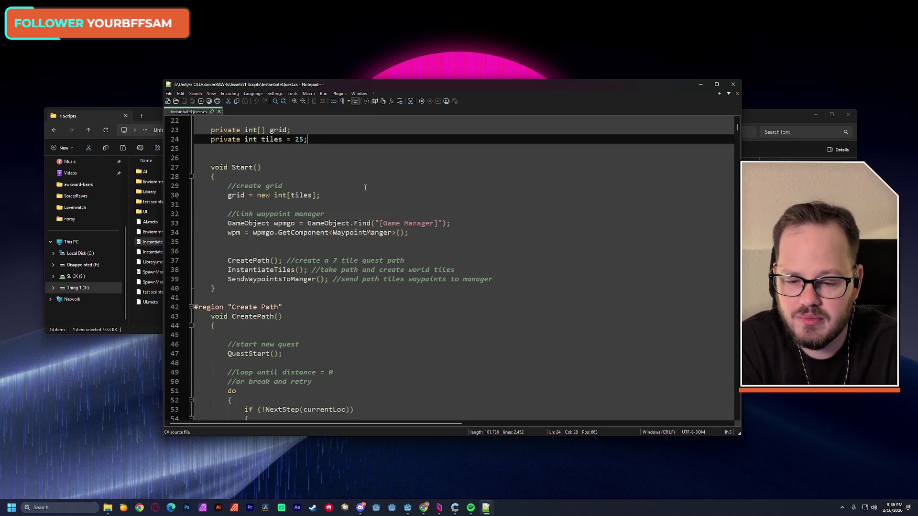
Step: Review the grid initialisation and Game Manager lookup in Start, then bring the 1 Scripts window forward
double_click(241, 196)
drag(241, 196, 319, 196)
click(324, 196)
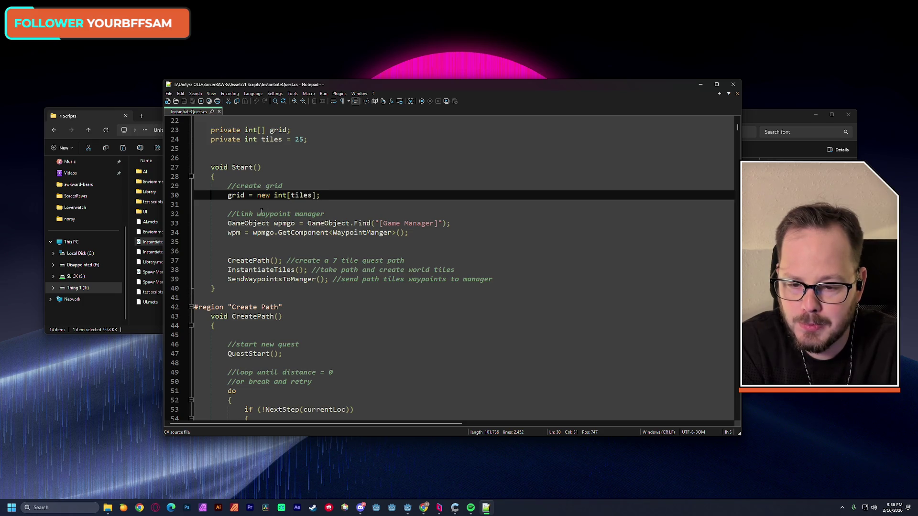
drag(228, 224, 455, 223)
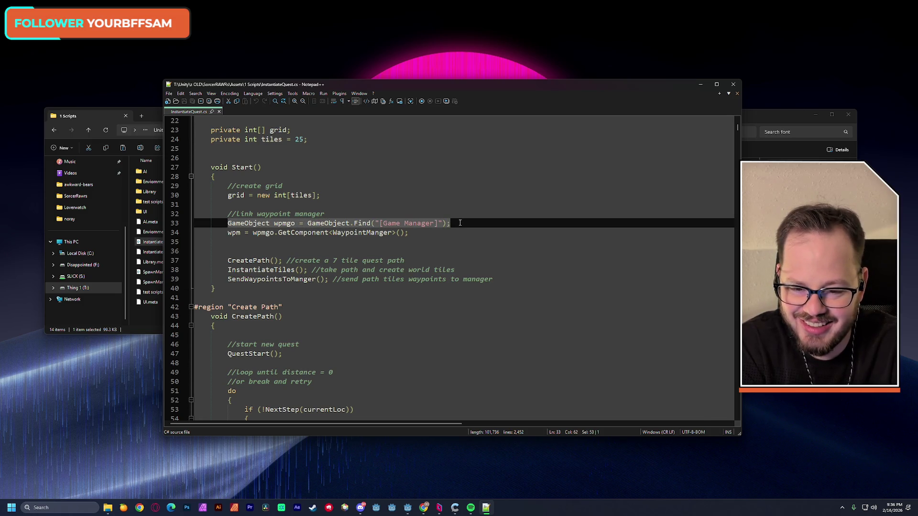
click(460, 223)
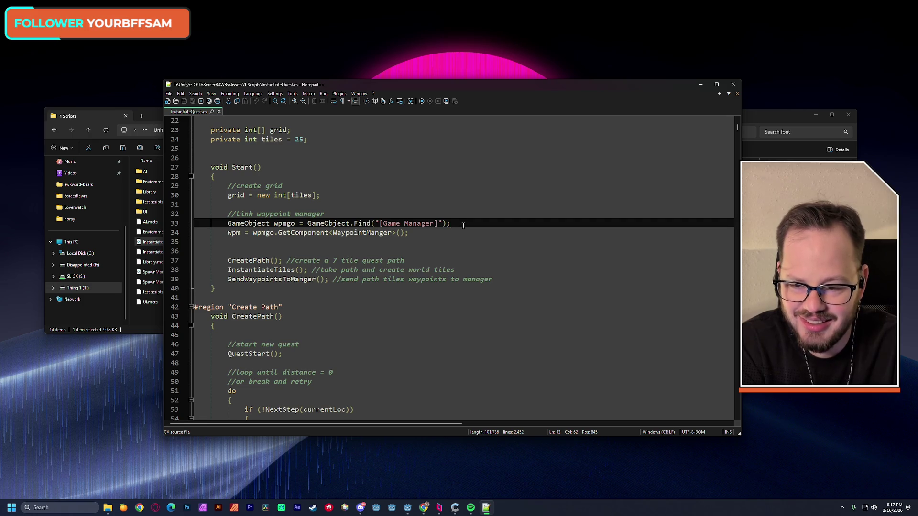
click(102, 116)
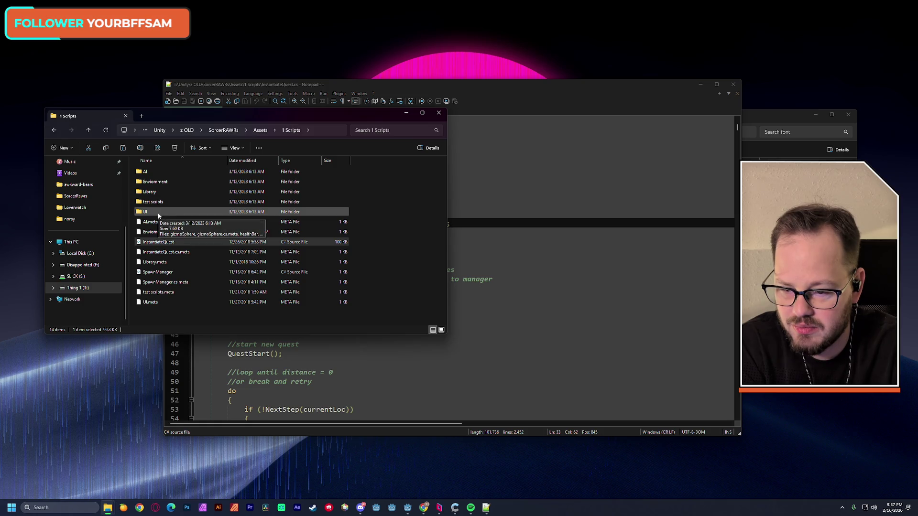
double_click(151, 182)
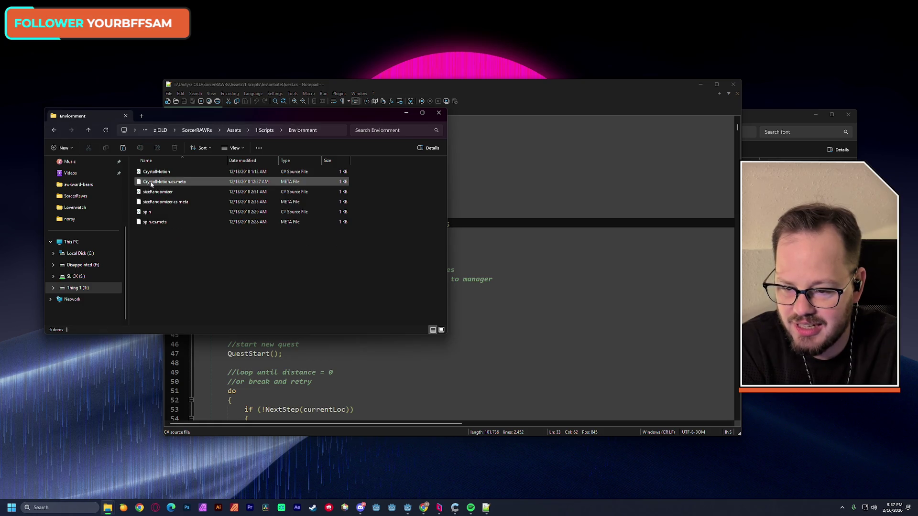
click(54, 130)
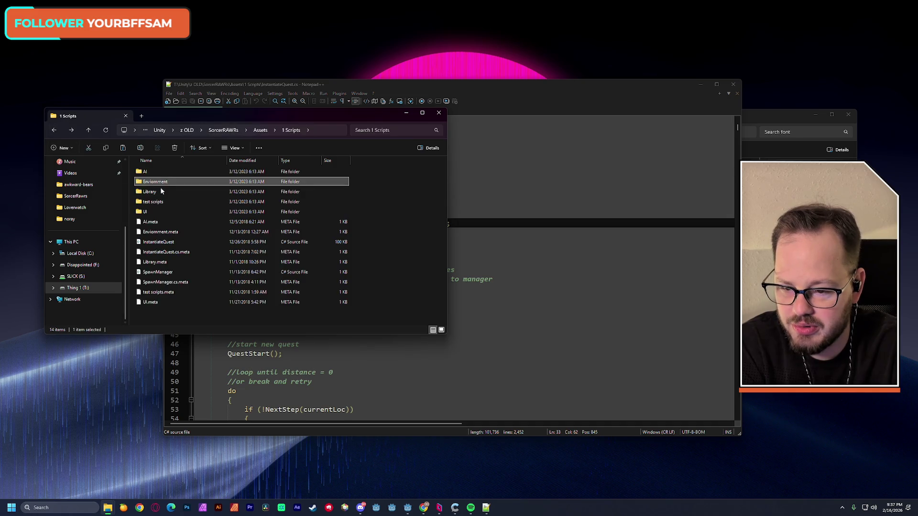
double_click(156, 206)
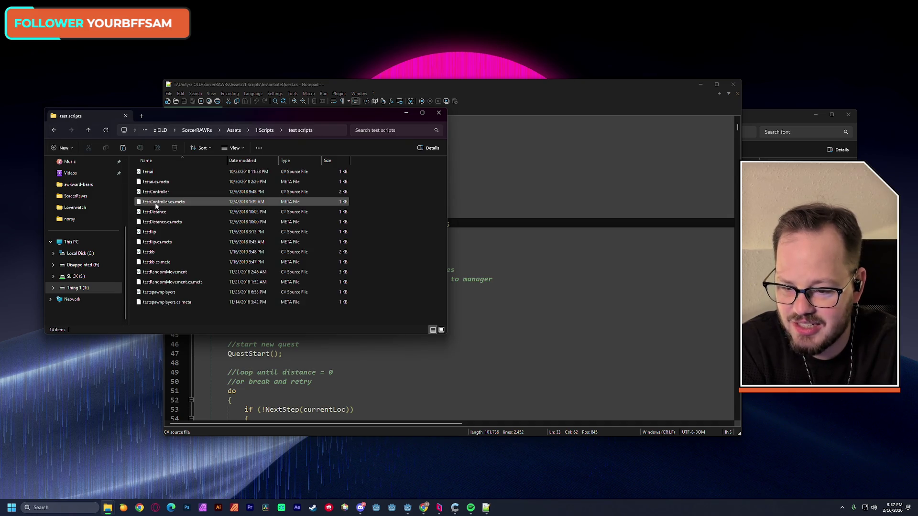
click(54, 130)
click(143, 214)
double_click(143, 213)
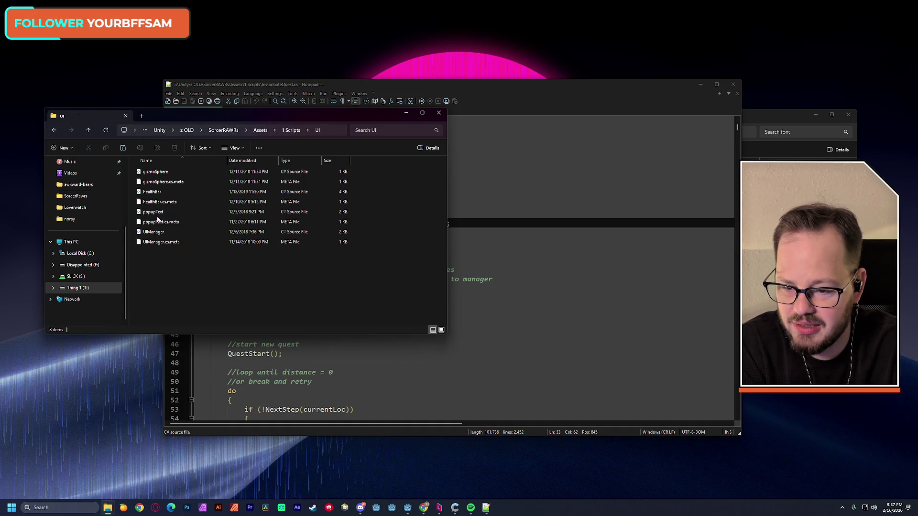
click(55, 131)
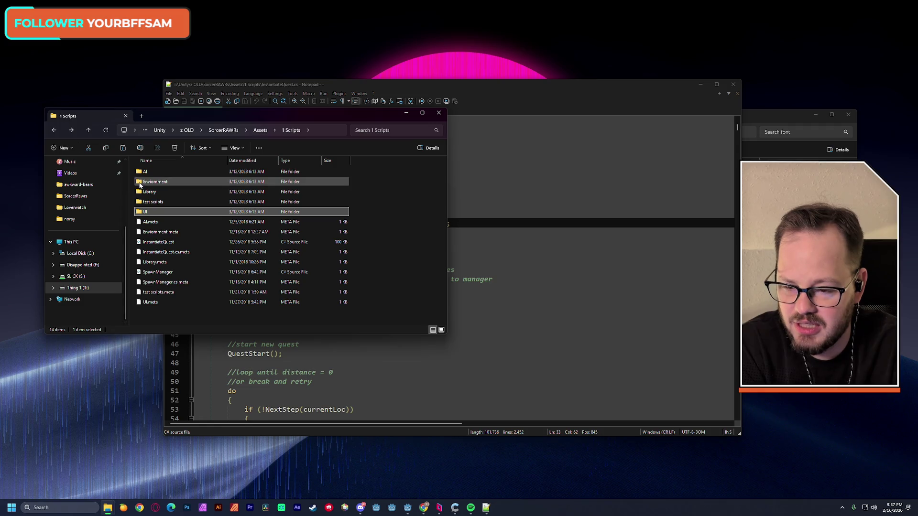
double_click(145, 172)
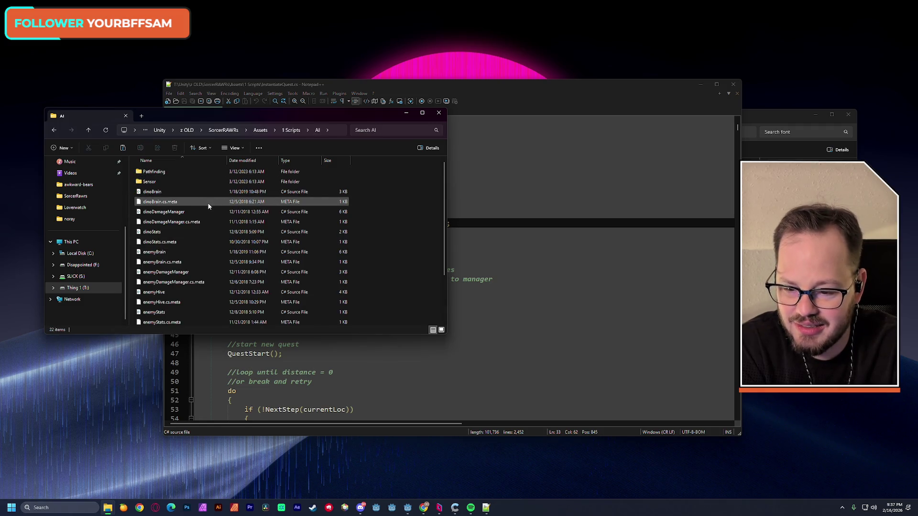
scroll(207, 203, down, 2)
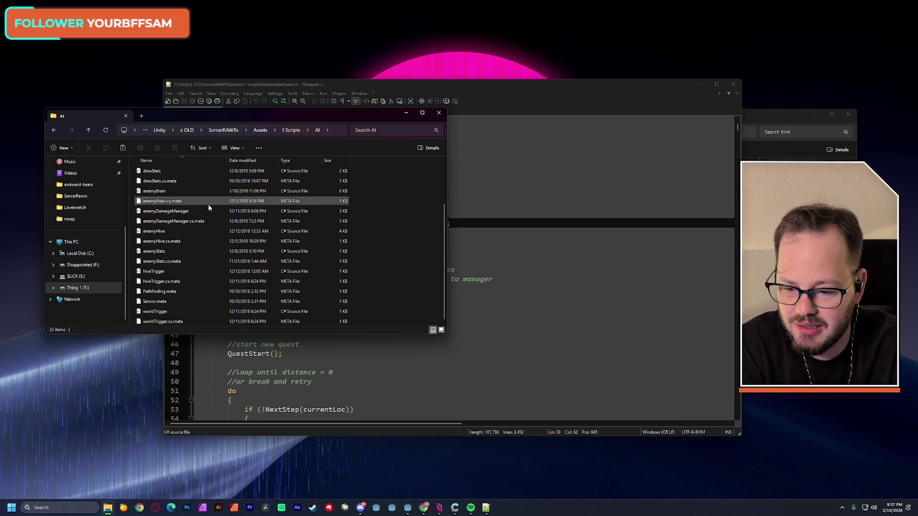
scroll(208, 204, up, 2)
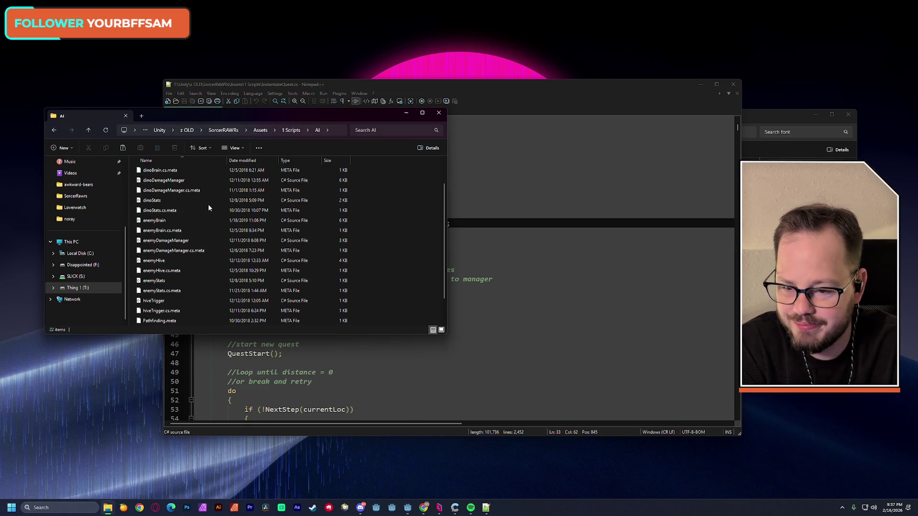
click(55, 132)
click(394, 130)
Step: Search 1 Scripts for 'waypoint' and open WaypointManger with Edit with Notepad++
text(waypoint)
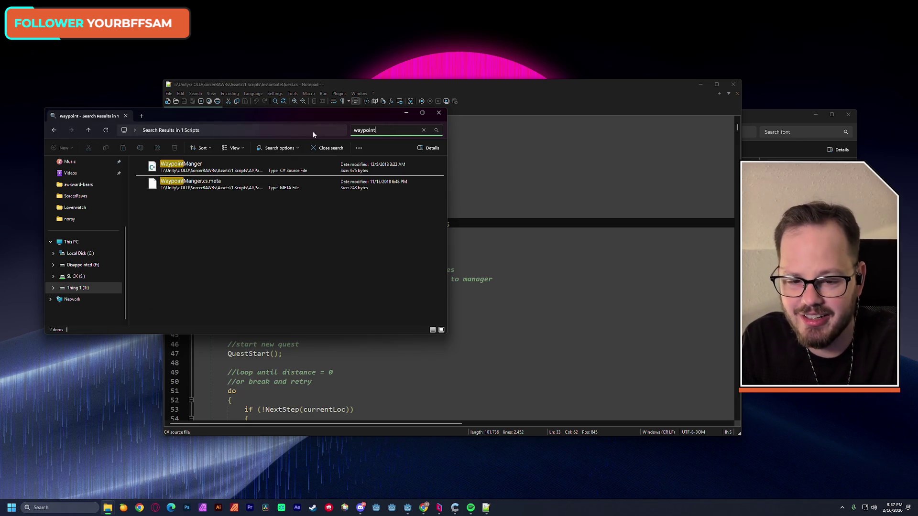
right_click(152, 165)
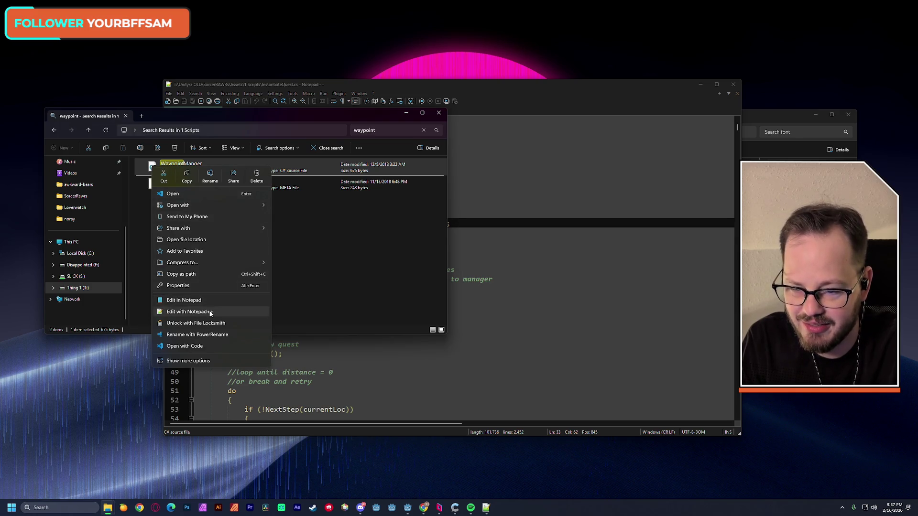
click(211, 313)
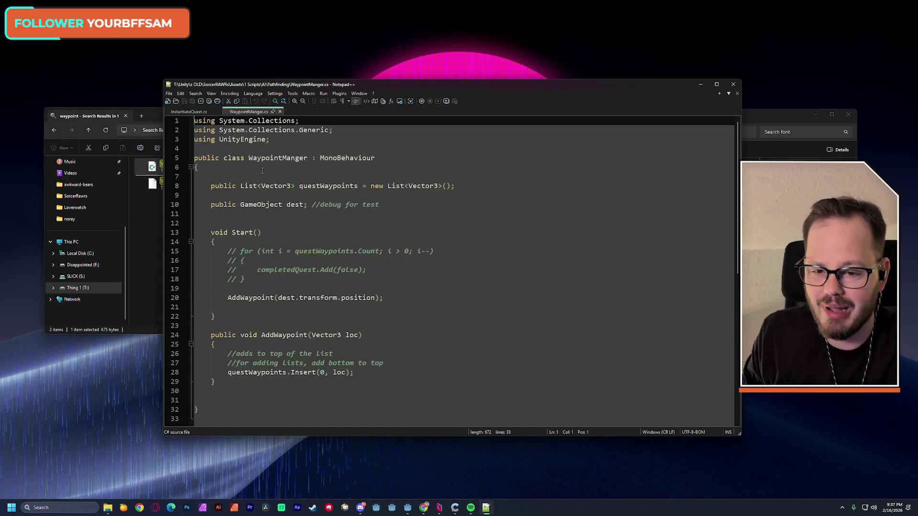
Step: Inspect the questWaypoints list declaration and the debug dest field in WaypointManger.cs
scroll(262, 173, down, 1)
scroll(295, 204, up, 1)
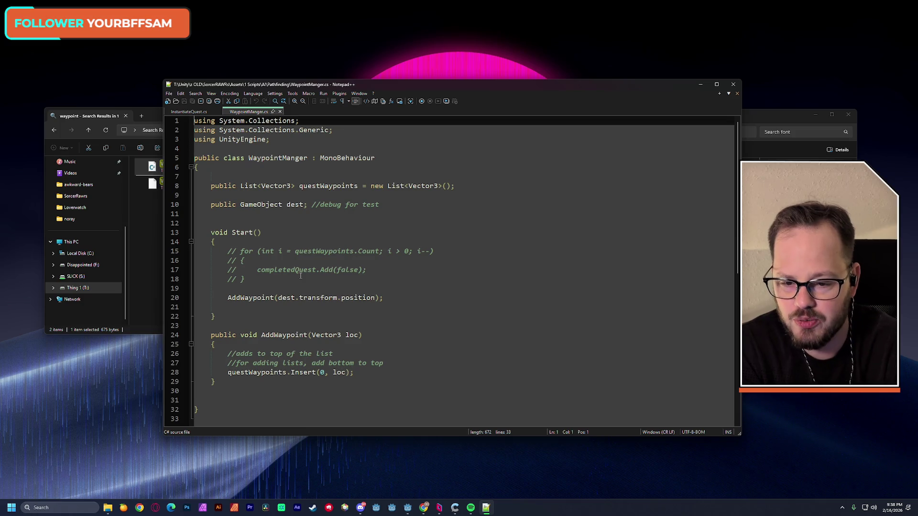
drag(211, 186, 461, 186)
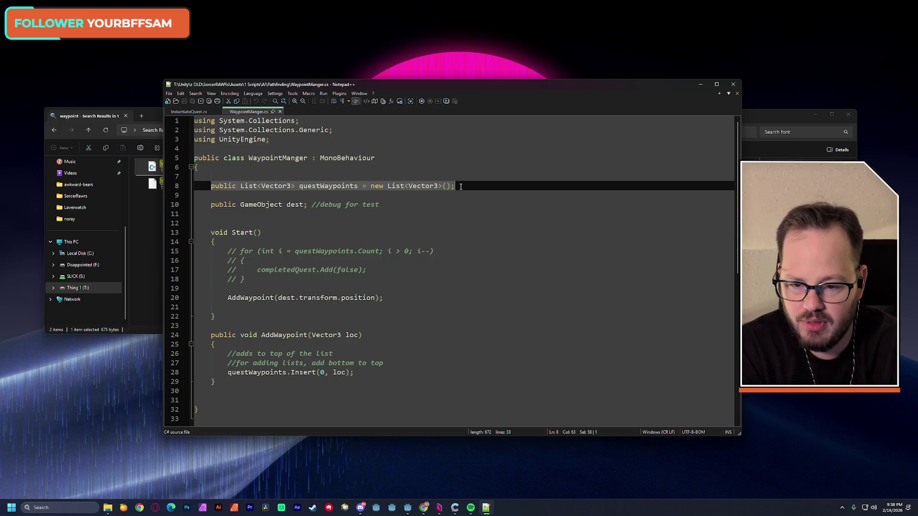
double_click(327, 186)
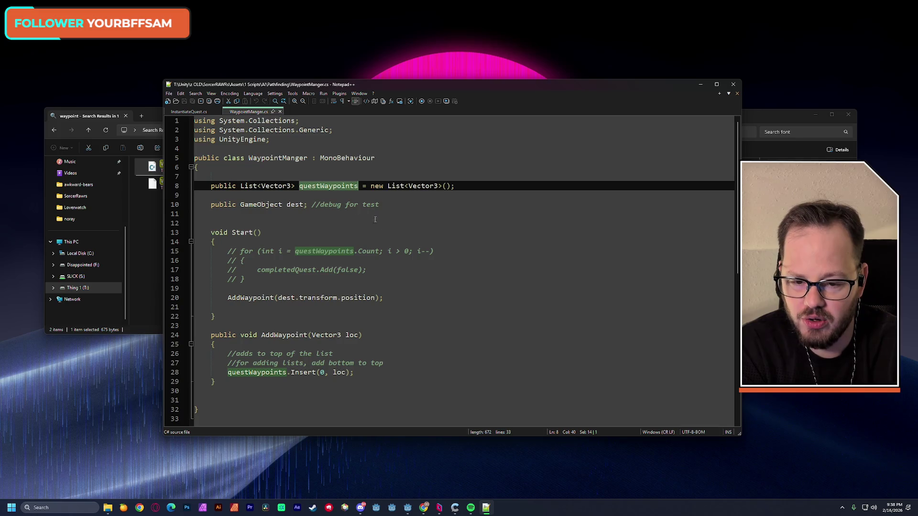
click(389, 203)
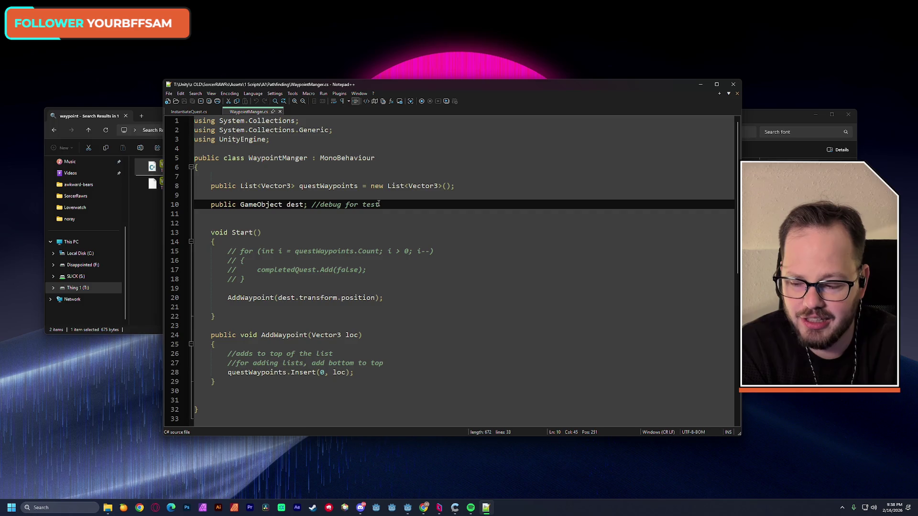
double_click(352, 187)
click(393, 205)
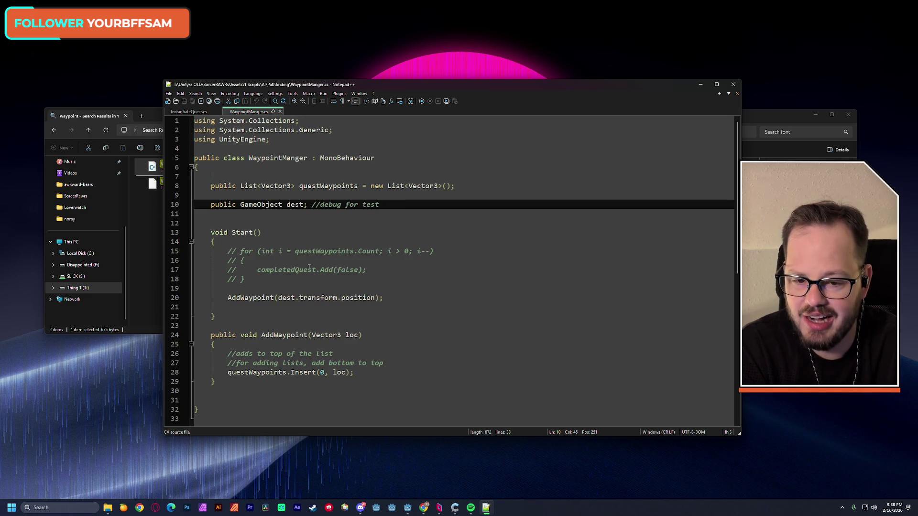
drag(382, 204, 212, 206)
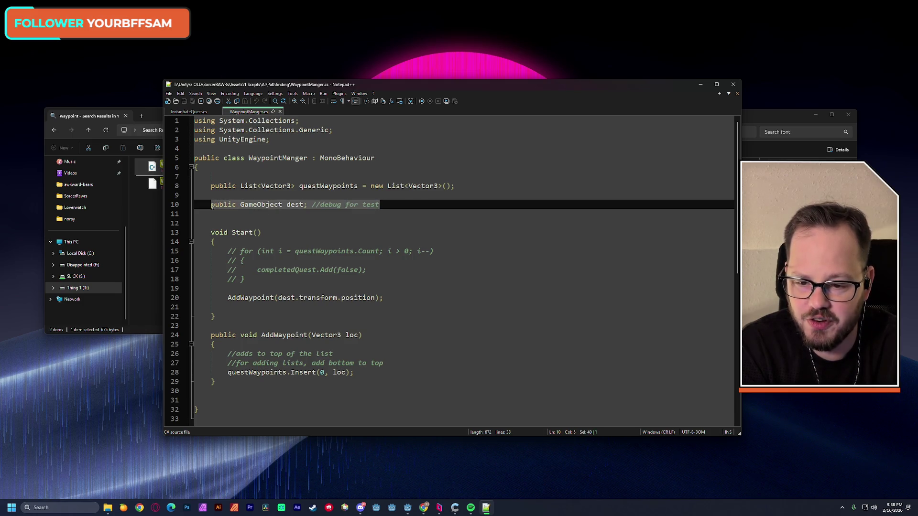
click(381, 205)
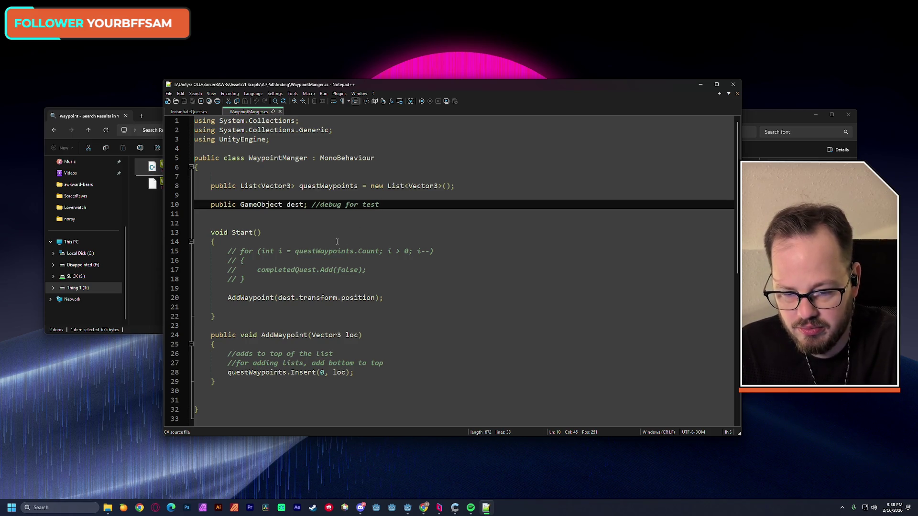
Step: Review AddWaypoint's questWaypoints Insert call on line 28, then return to InstantiateQuest.cs
double_click(253, 298)
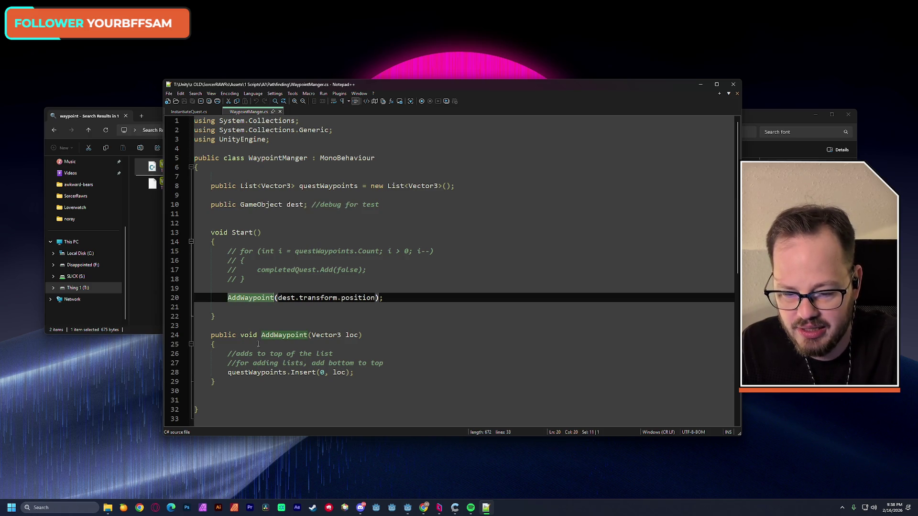
double_click(254, 376)
drag(255, 376, 359, 371)
click(385, 374)
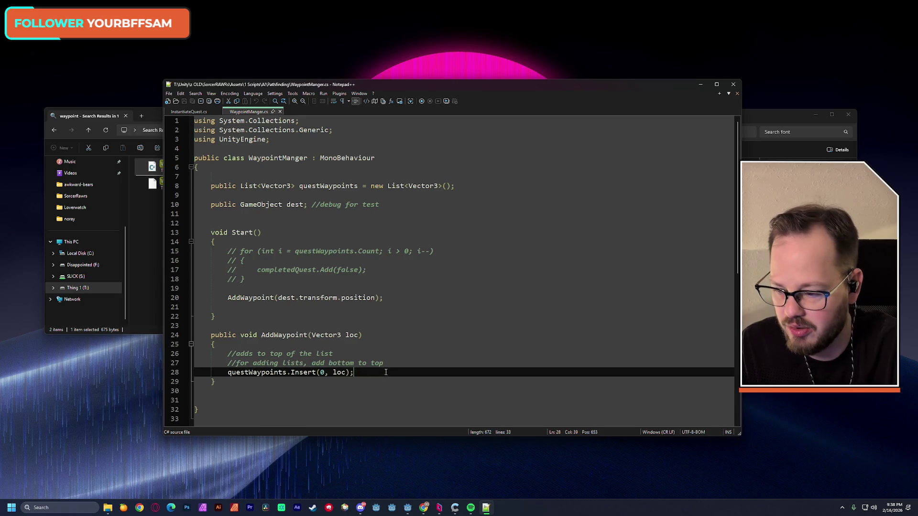
click(363, 288)
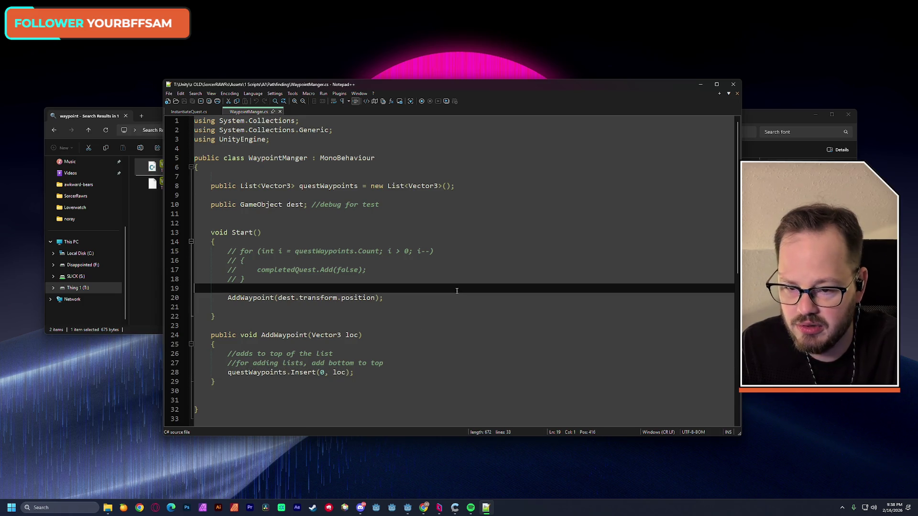
click(200, 114)
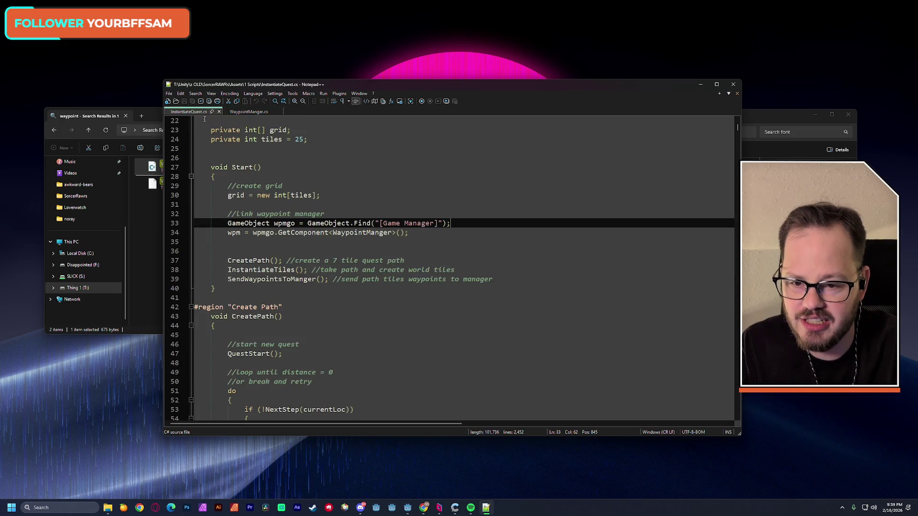
scroll(304, 260, up, 1)
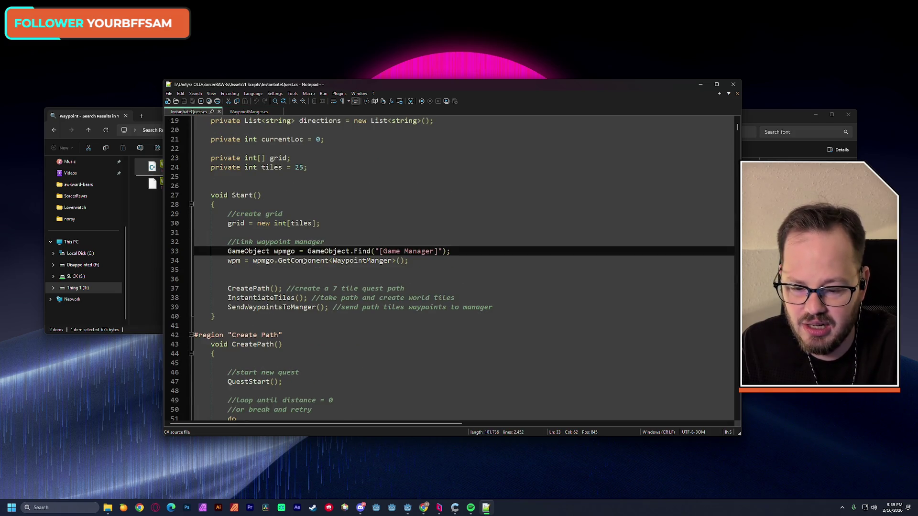
click(430, 265)
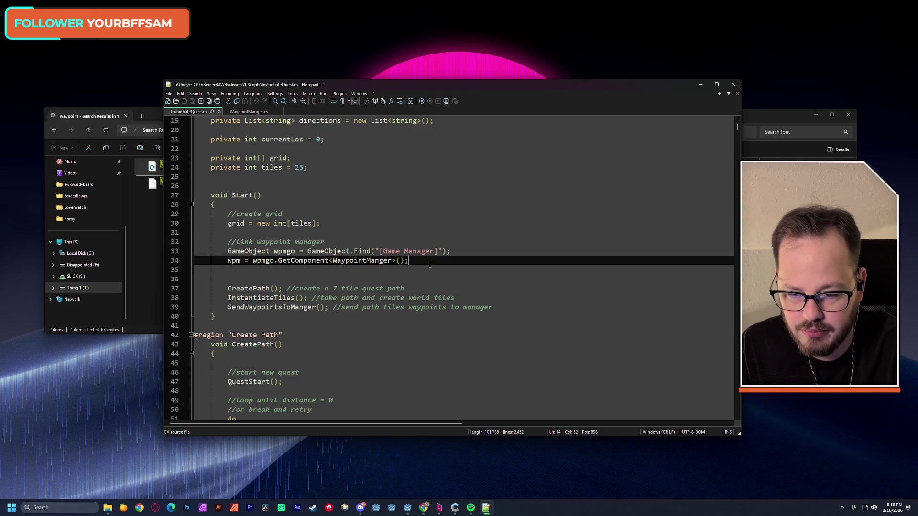
double_click(243, 287)
click(257, 297)
double_click(257, 297)
double_click(262, 307)
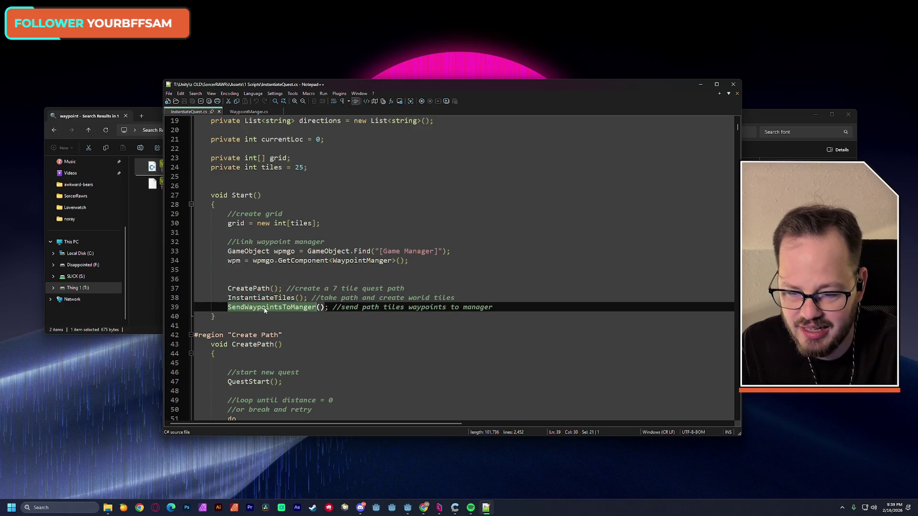
double_click(247, 289)
scroll(354, 291, down, 5)
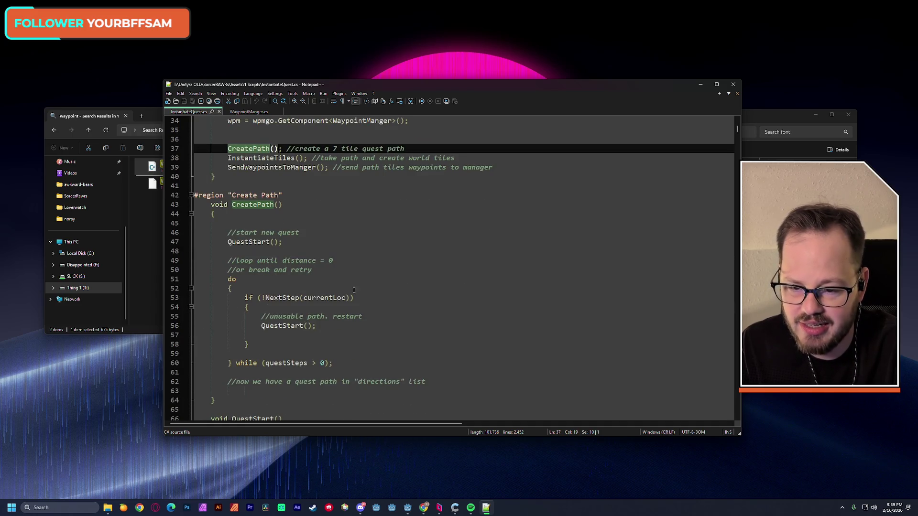
scroll(310, 240, down, 1)
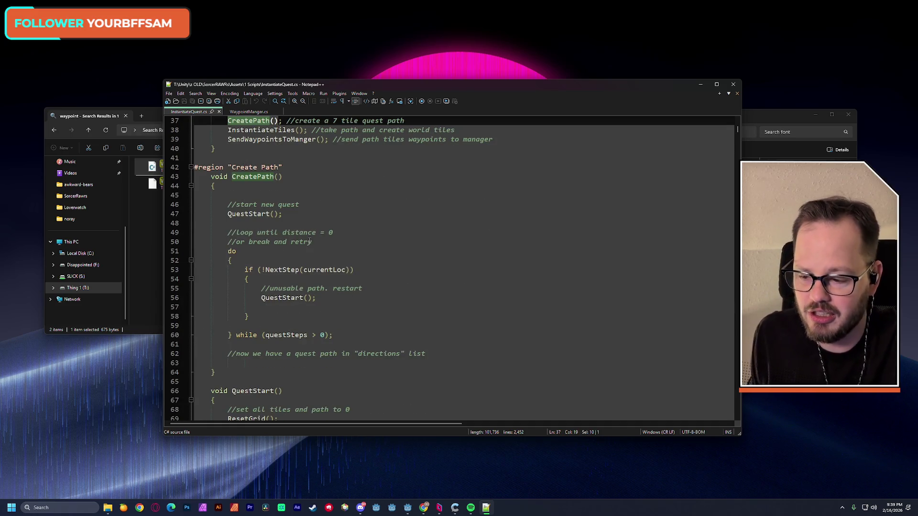
scroll(323, 218, up, 1)
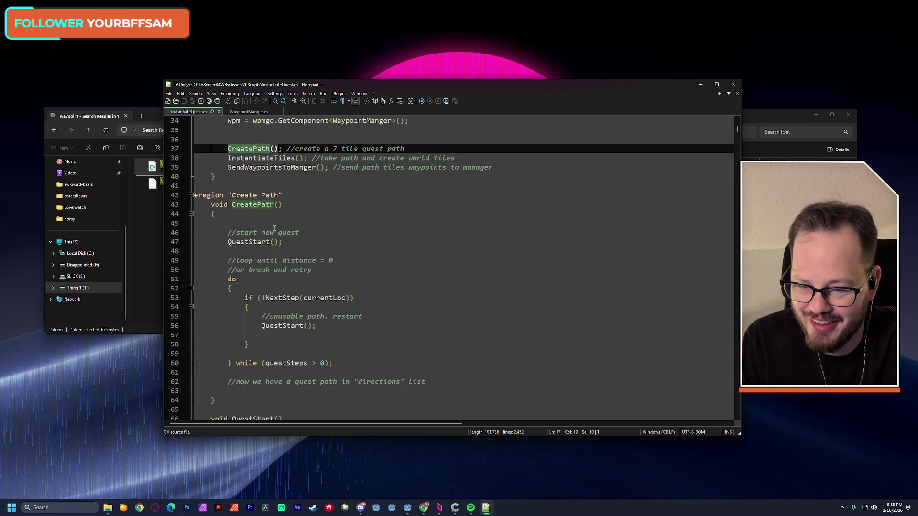
double_click(236, 242)
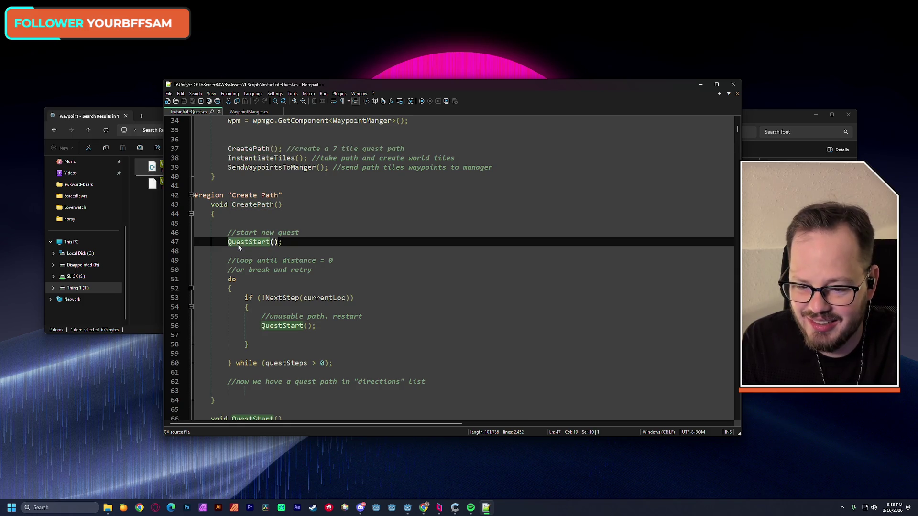
scroll(239, 247, down, 2)
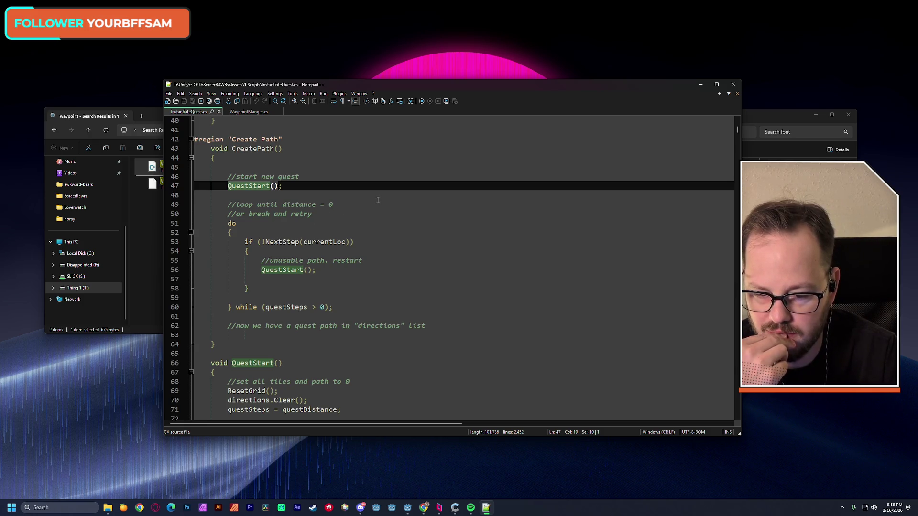
scroll(377, 199, up, 1)
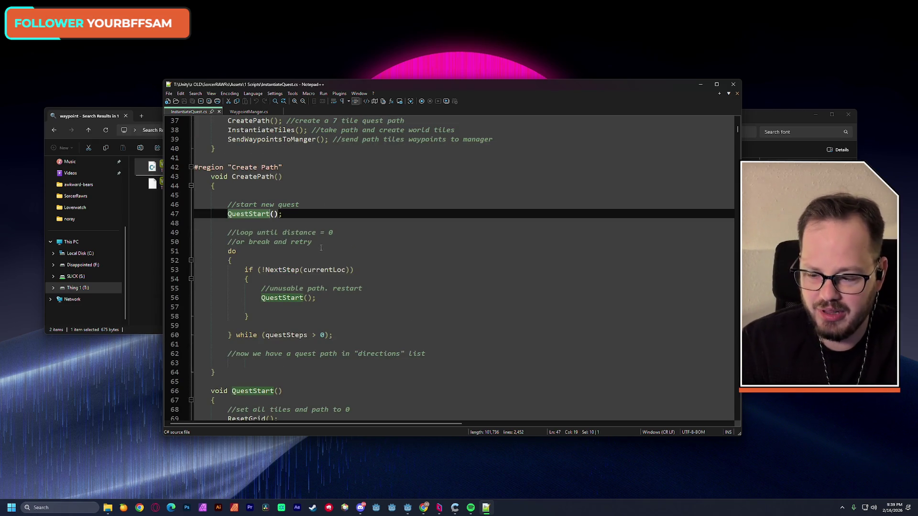
scroll(314, 240, down, 1)
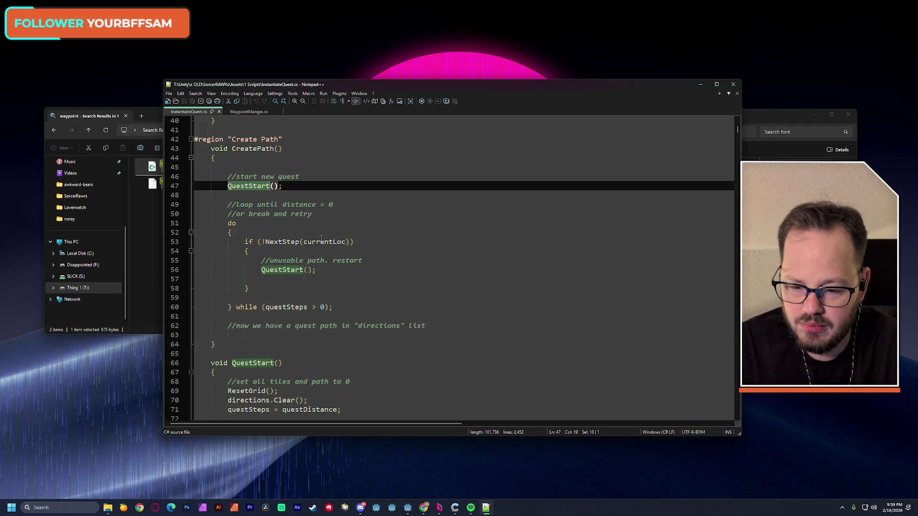
drag(227, 325, 422, 327)
click(421, 327)
drag(229, 325, 429, 328)
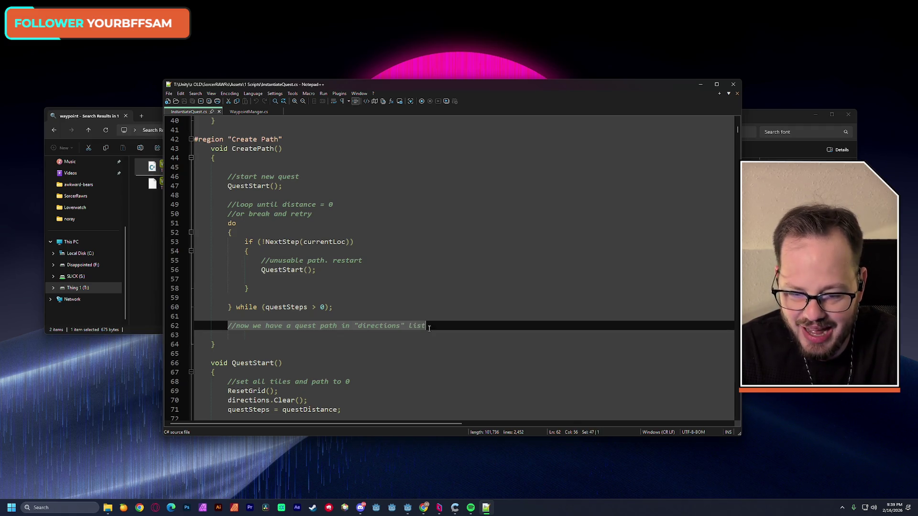
click(427, 326)
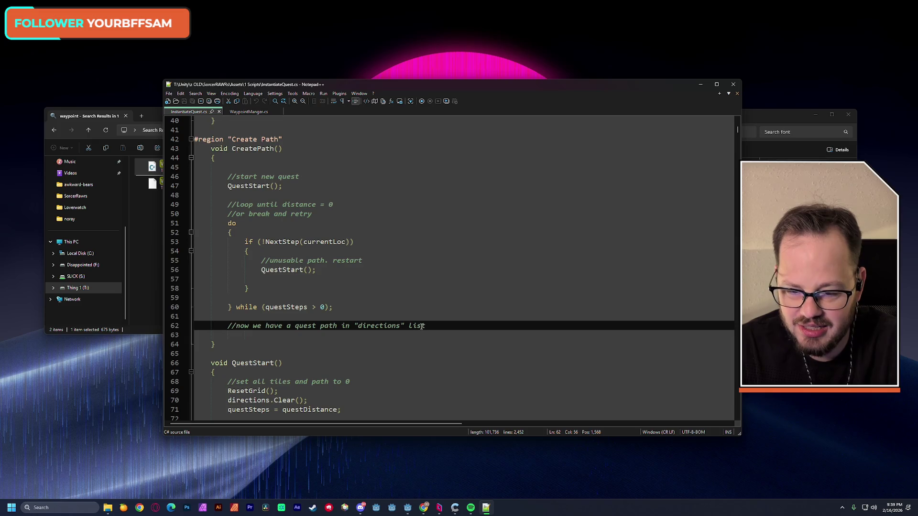
double_click(288, 308)
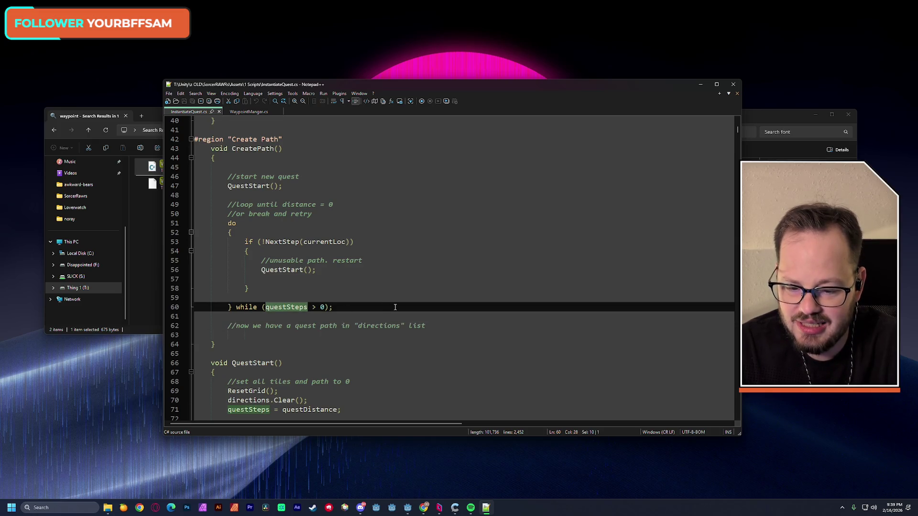
scroll(395, 307, up, 13)
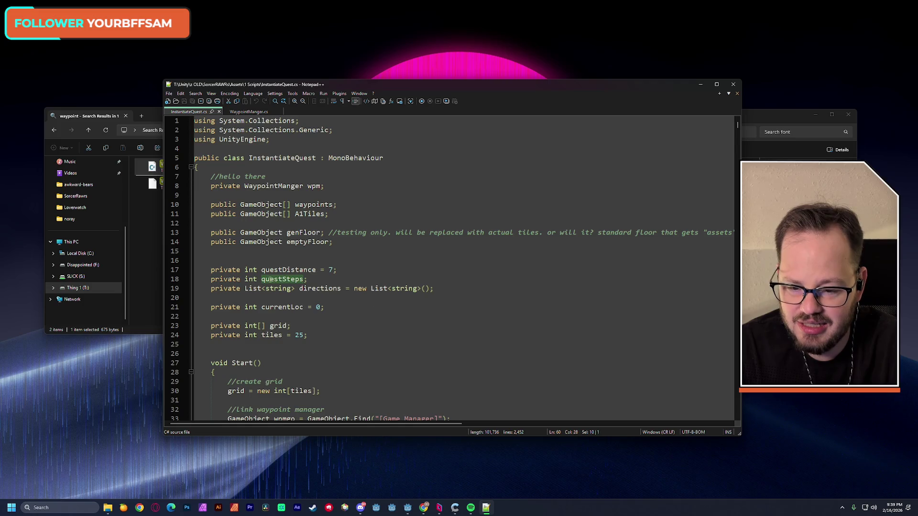
scroll(345, 290, down, 13)
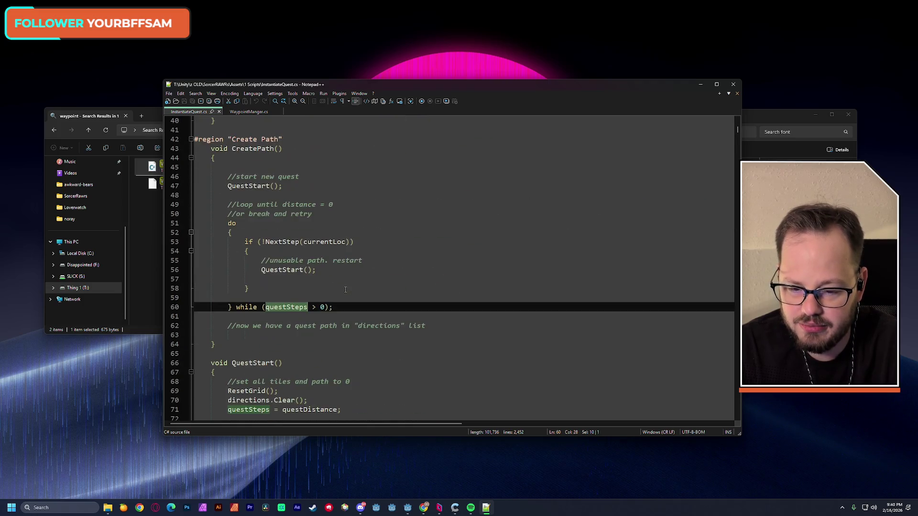
scroll(345, 289, up, 1)
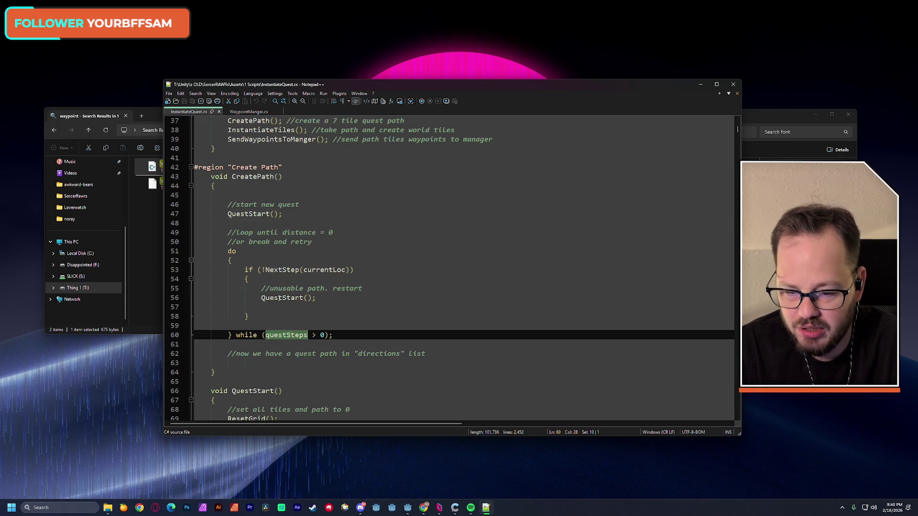
drag(263, 288, 364, 288)
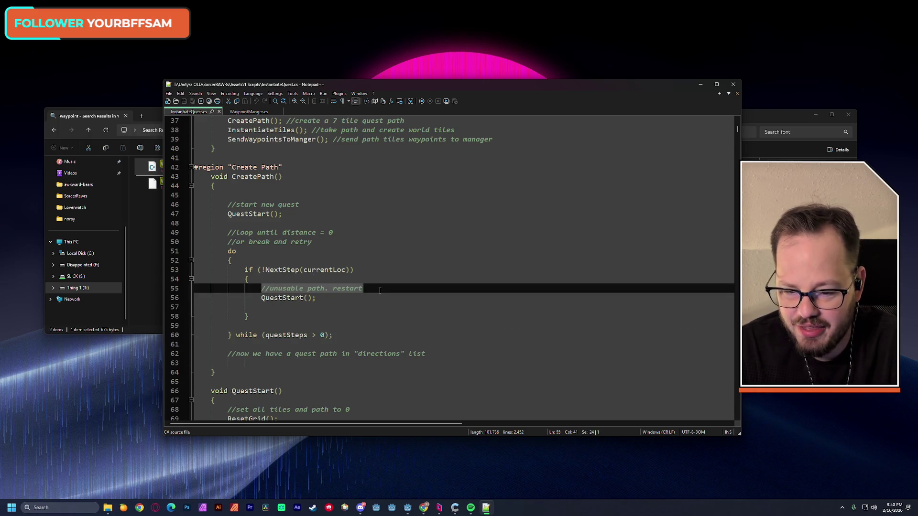
click(380, 290)
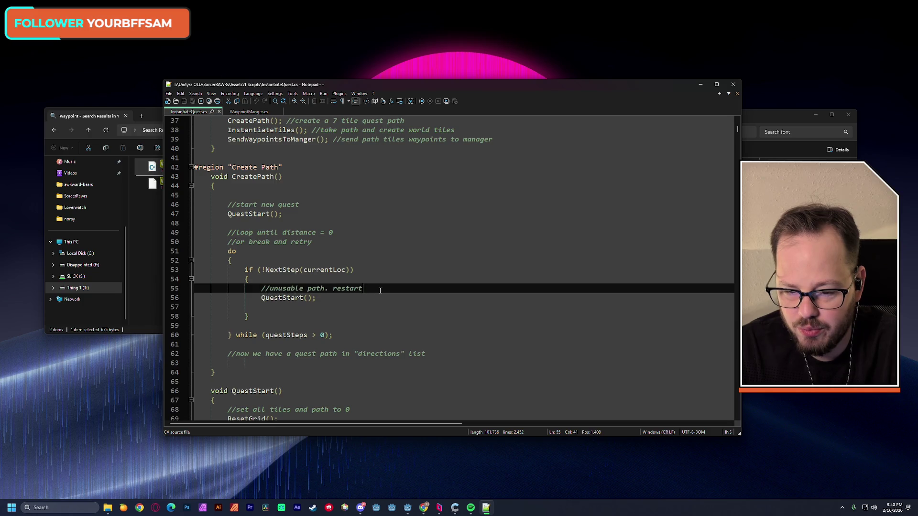
double_click(282, 270)
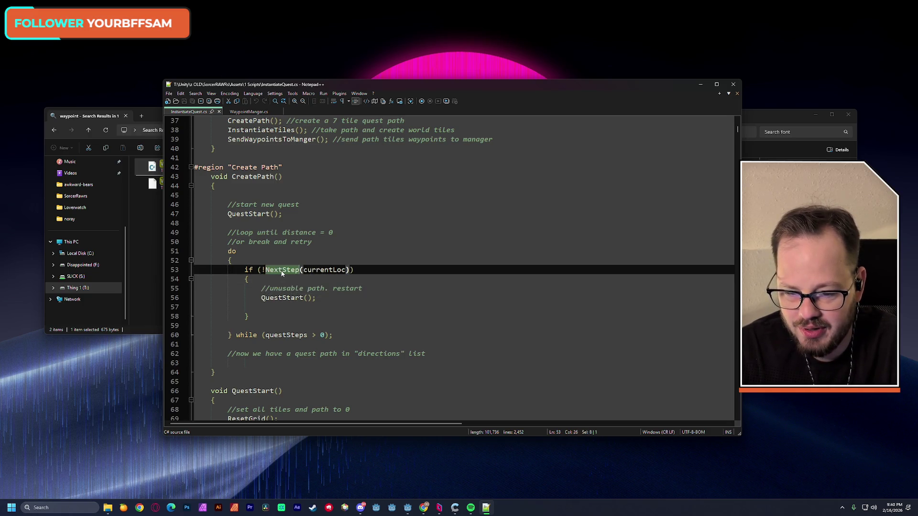
double_click(318, 271)
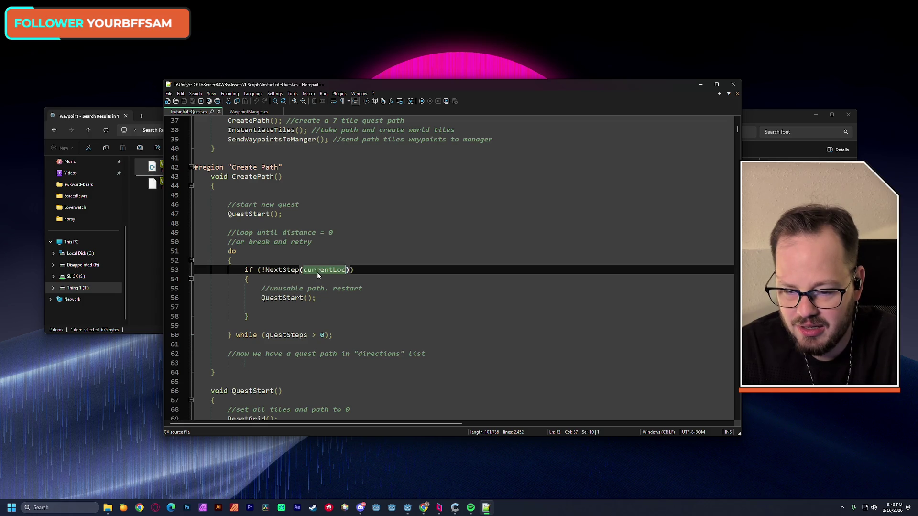
click(263, 270)
text(!)
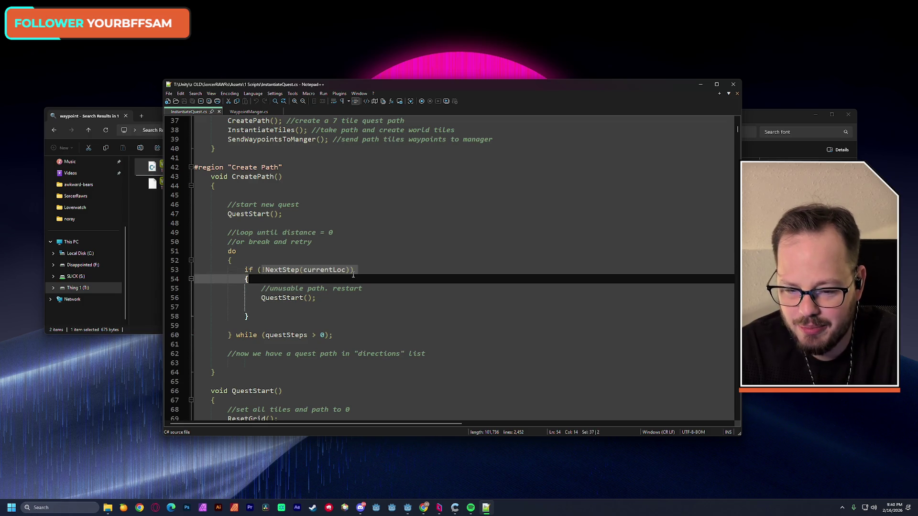
click(341, 288)
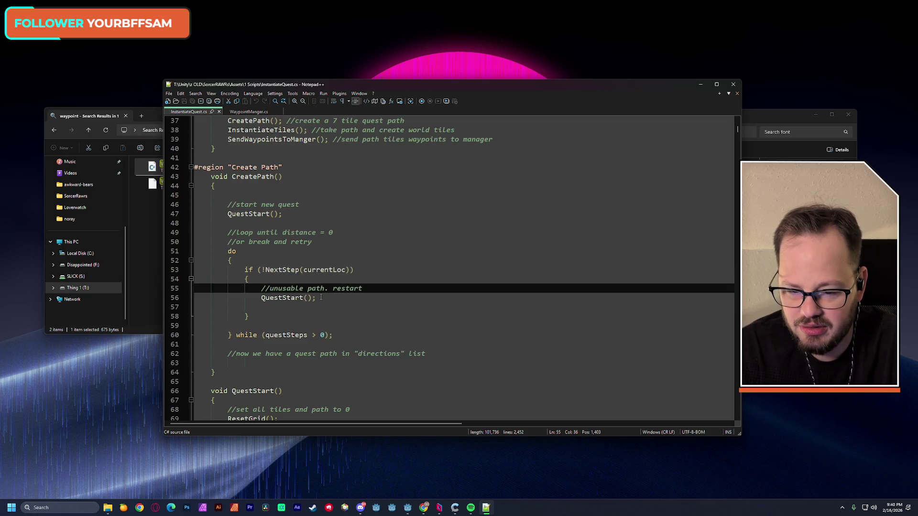
click(320, 297)
scroll(321, 297, down, 7)
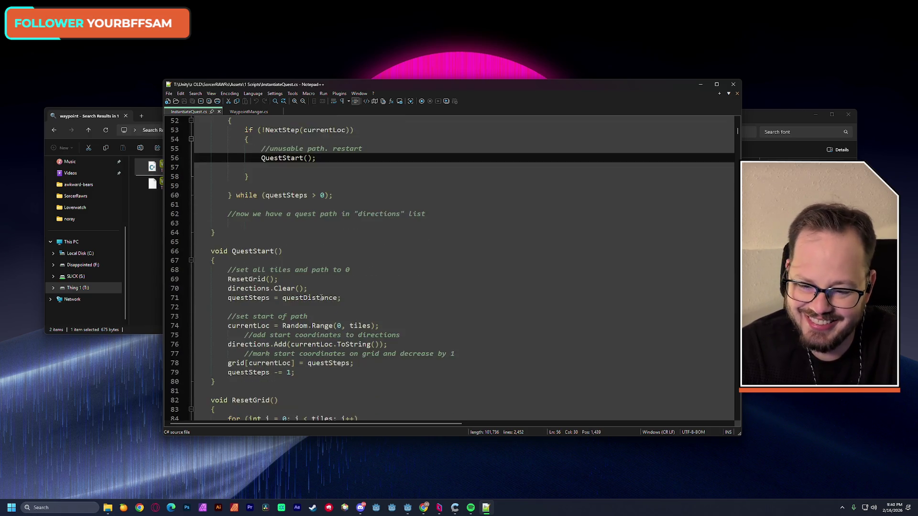
double_click(218, 196)
scroll(335, 224, down, 9)
click(336, 224)
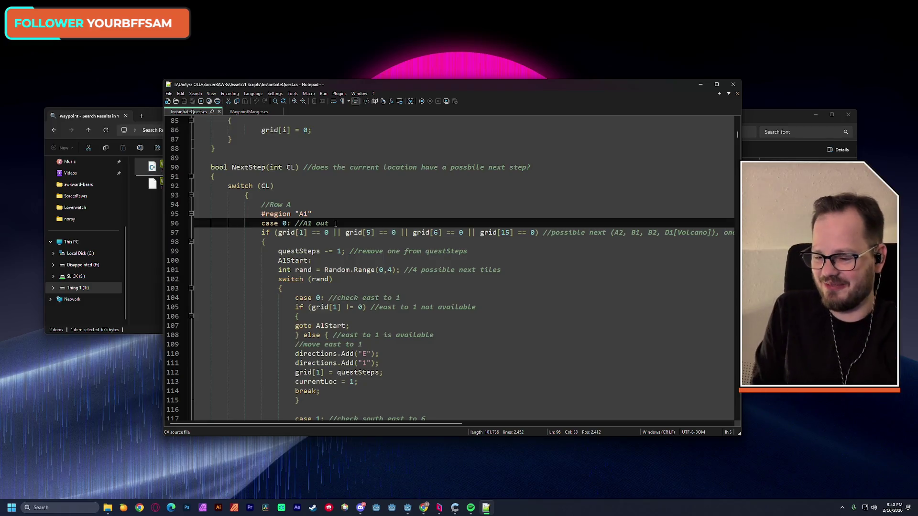
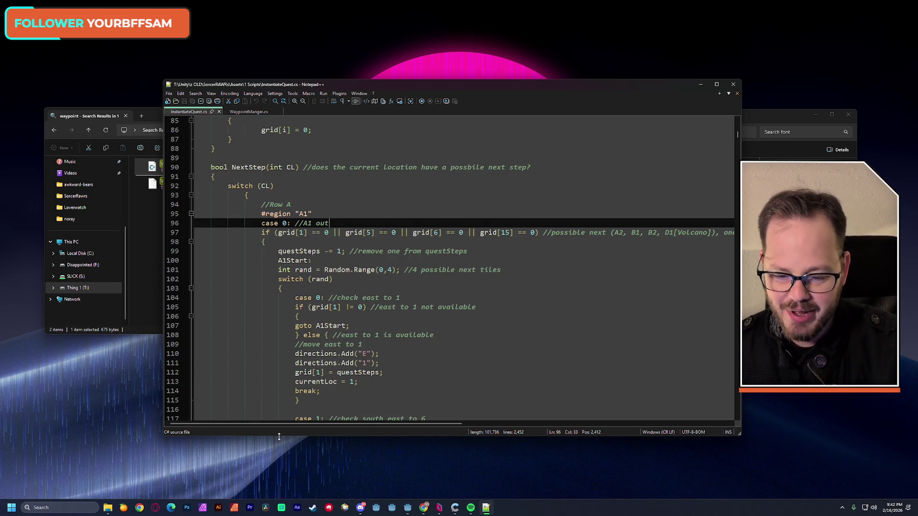
Step: Extend the Notepad++ editor window slightly and scroll through InstantiateQuest.cs
drag(279, 437, 280, 438)
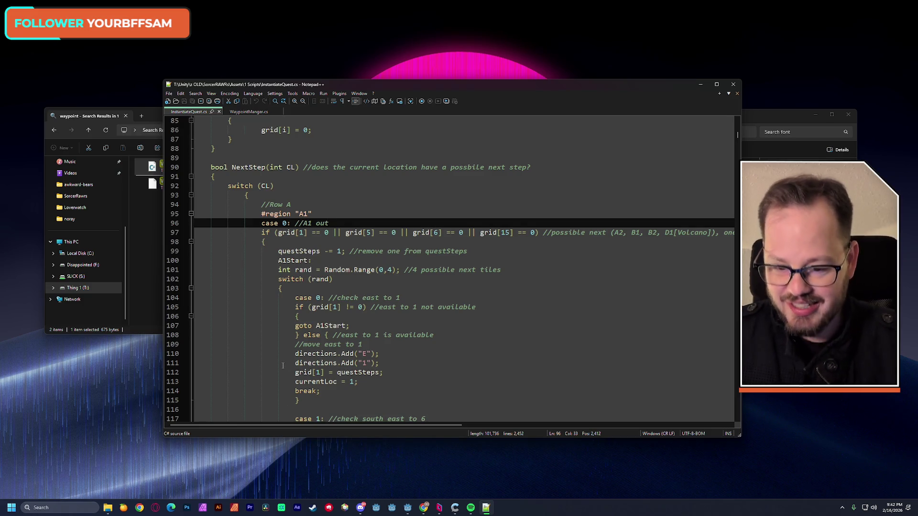
scroll(282, 366, down, 4)
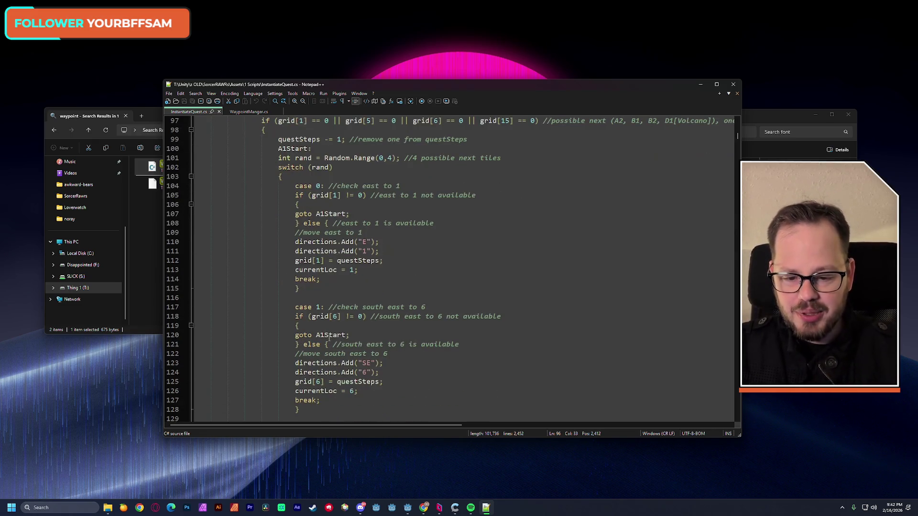
scroll(329, 338, down, 8)
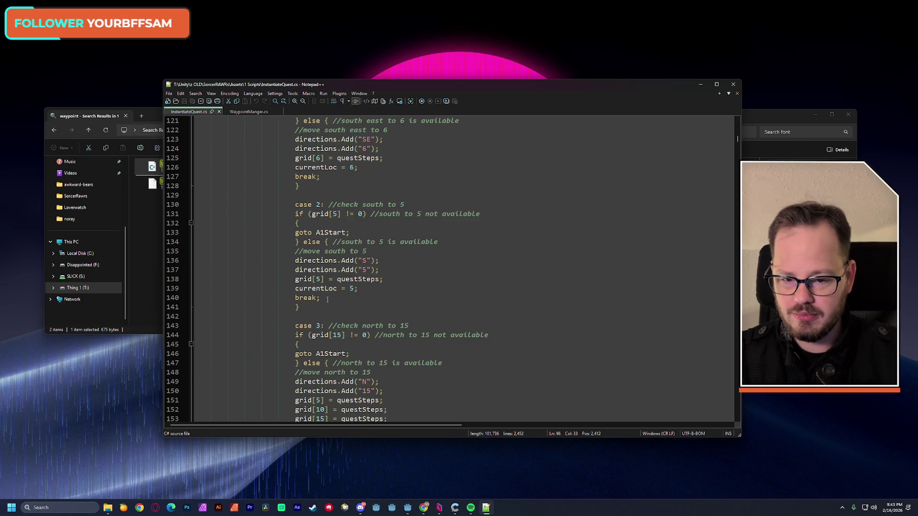
scroll(327, 299, up, 1)
scroll(327, 300, up, 16)
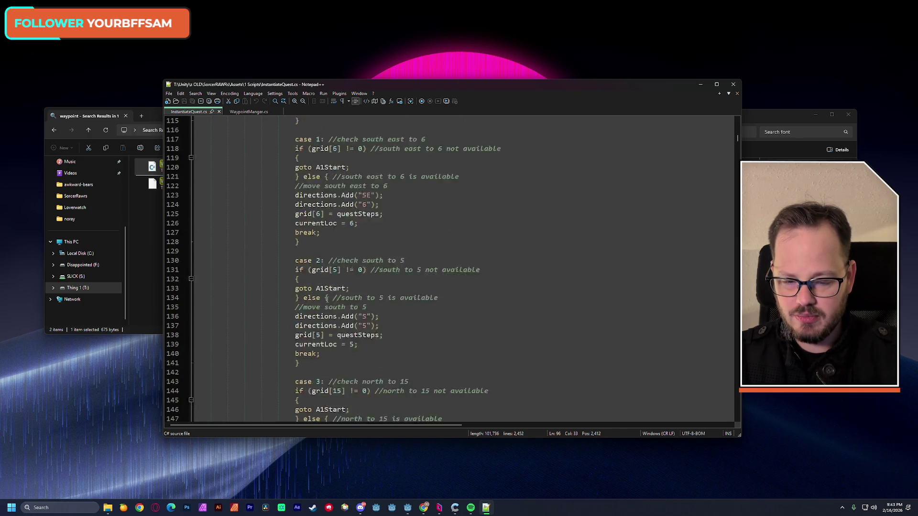
scroll(327, 299, down, 5)
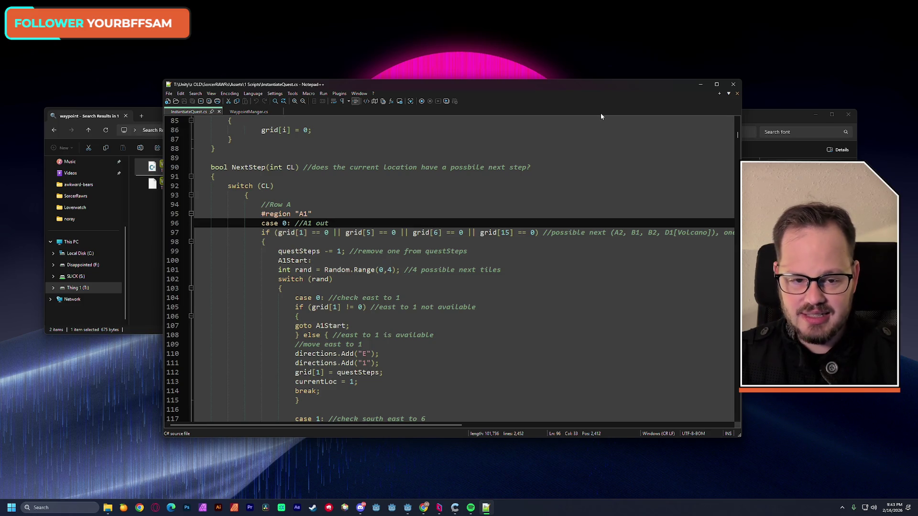
Step: Maximize Notepad++ and read the line 97 A1 comment listing A2, B1, B2 and D1 (Volcano)
double_click(546, 87)
drag(98, 151, 664, 149)
click(672, 149)
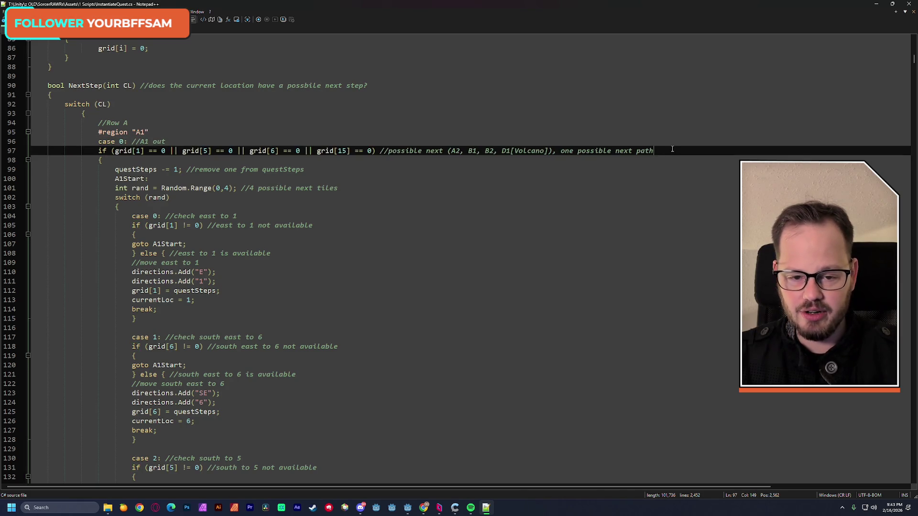
drag(386, 151, 519, 153)
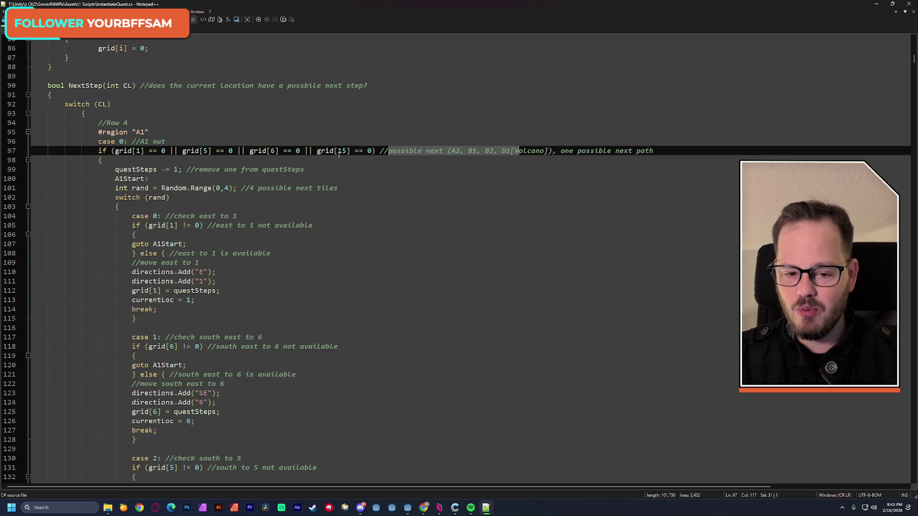
click(409, 151)
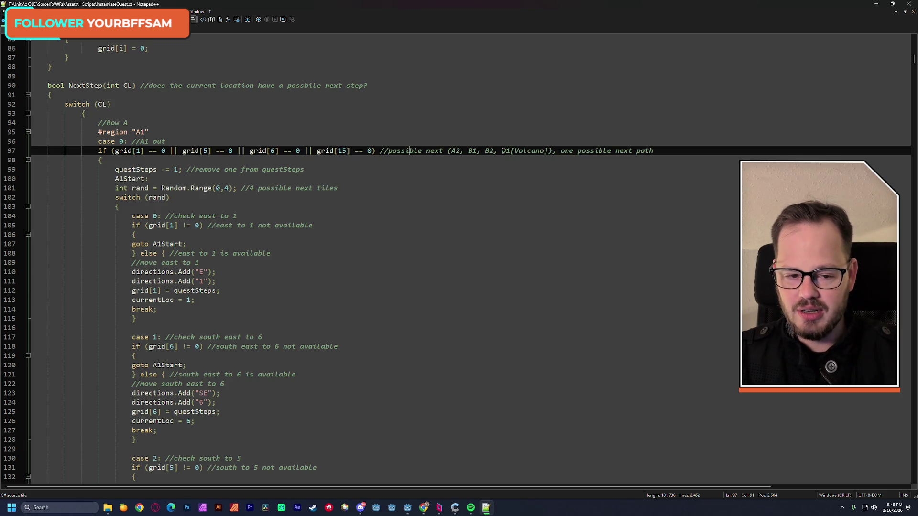
double_click(524, 152)
click(549, 152)
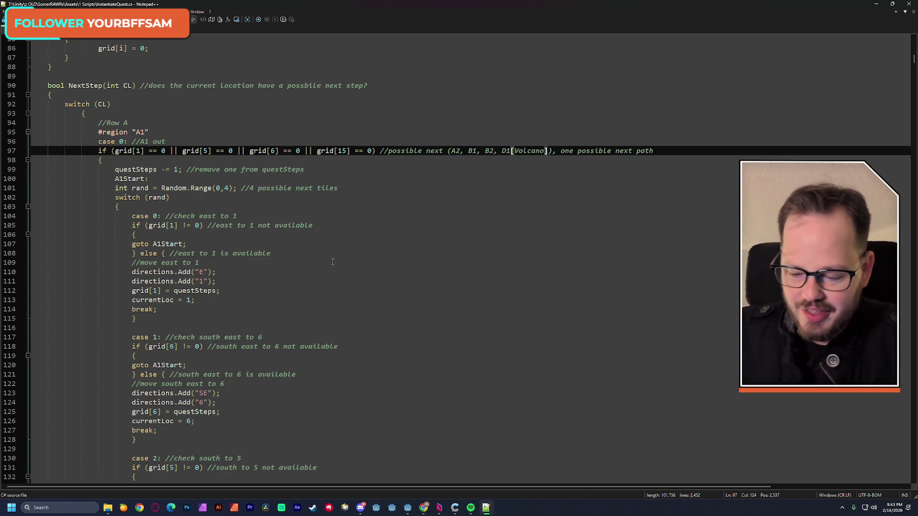
mouse_move(114, 507)
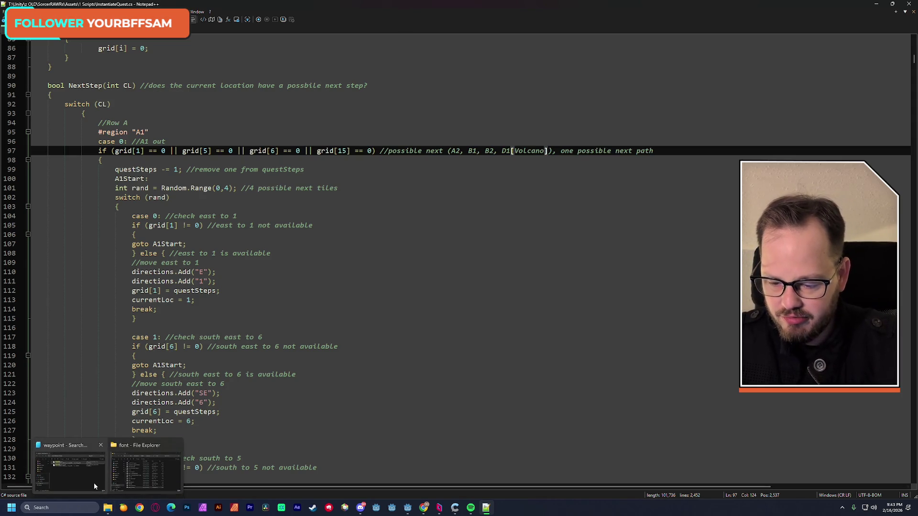
mouse_move(94, 486)
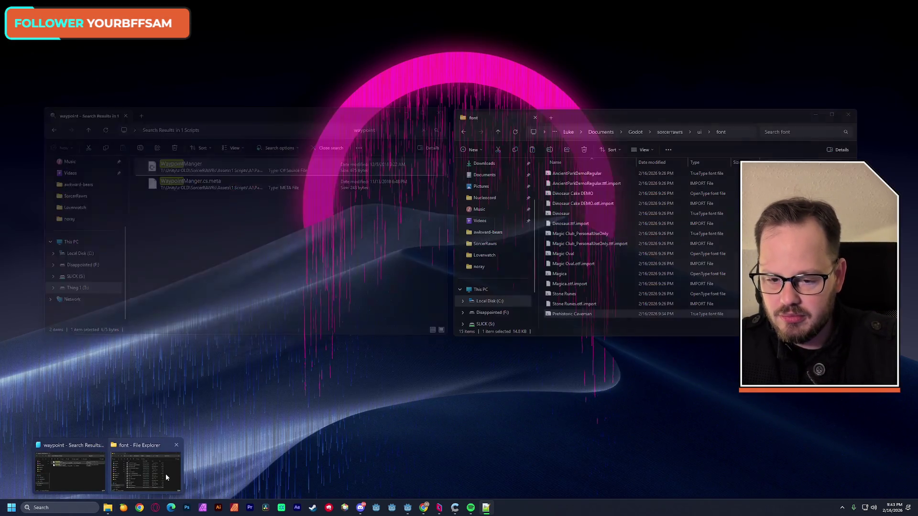
Step: Browse to SLICK (S:) > Game Makers > SorcerRawrs and open the original map image
click(86, 473)
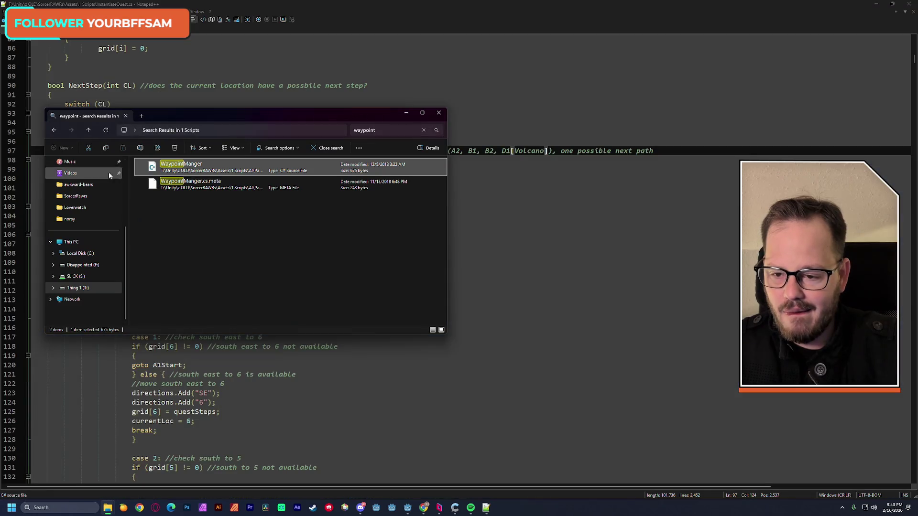
click(54, 130)
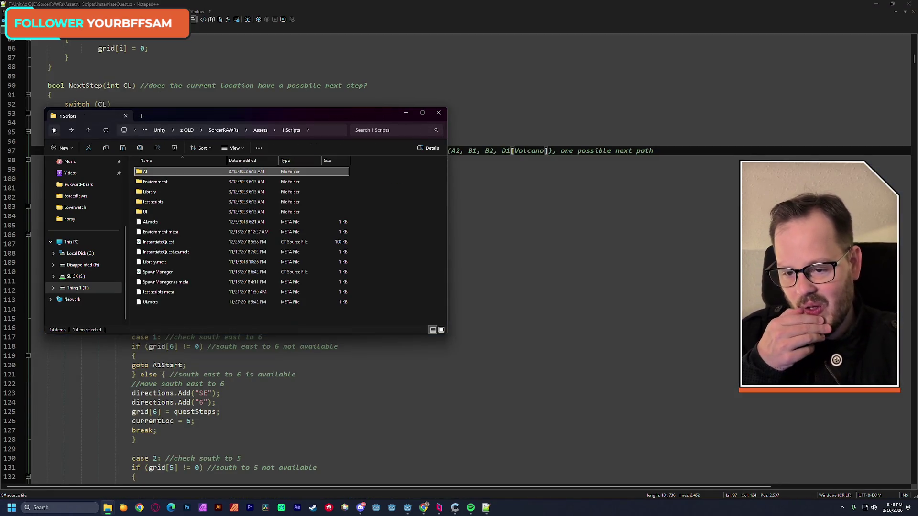
click(76, 278)
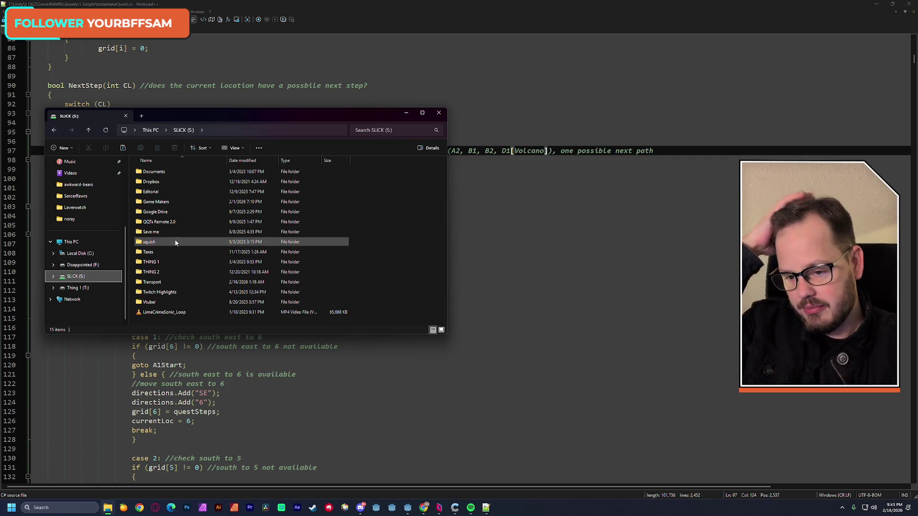
double_click(162, 203)
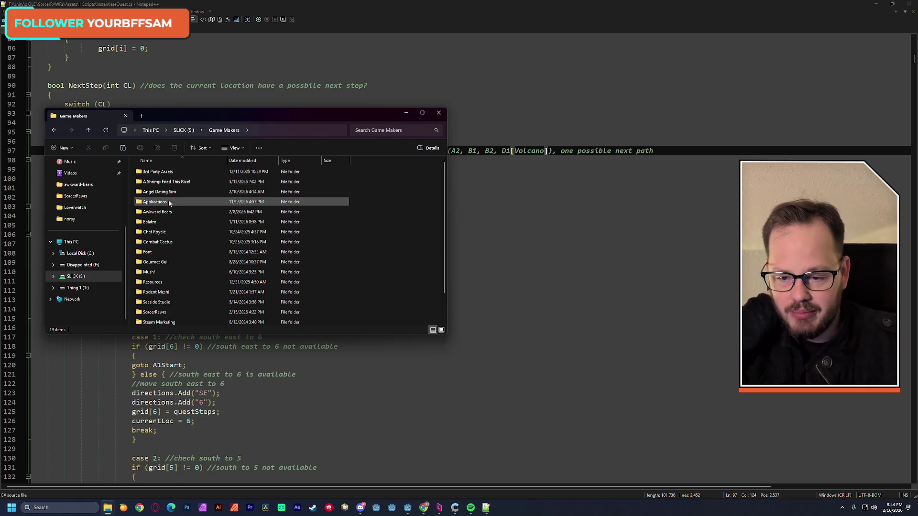
double_click(163, 313)
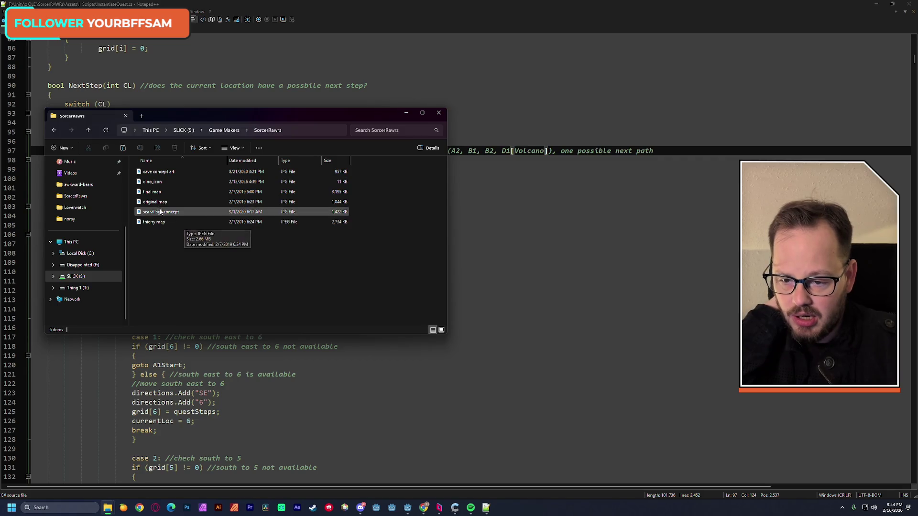
double_click(159, 203)
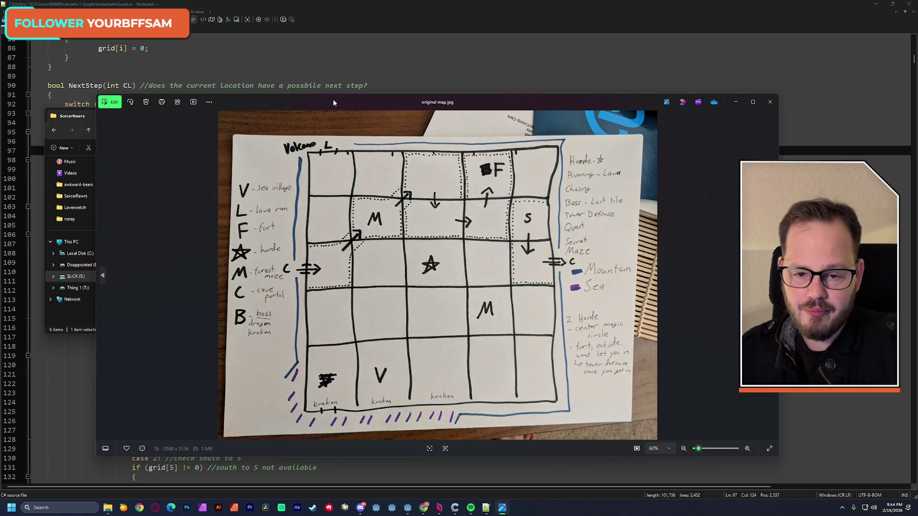
Step: Move the Photos viewer up-left, review the hand-drawn grid map, then minimize it
drag(333, 103, 280, 57)
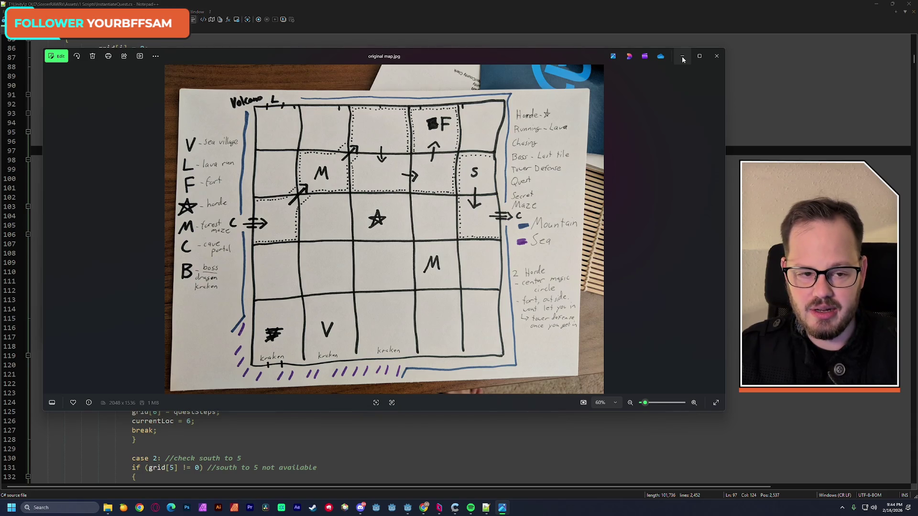
click(683, 59)
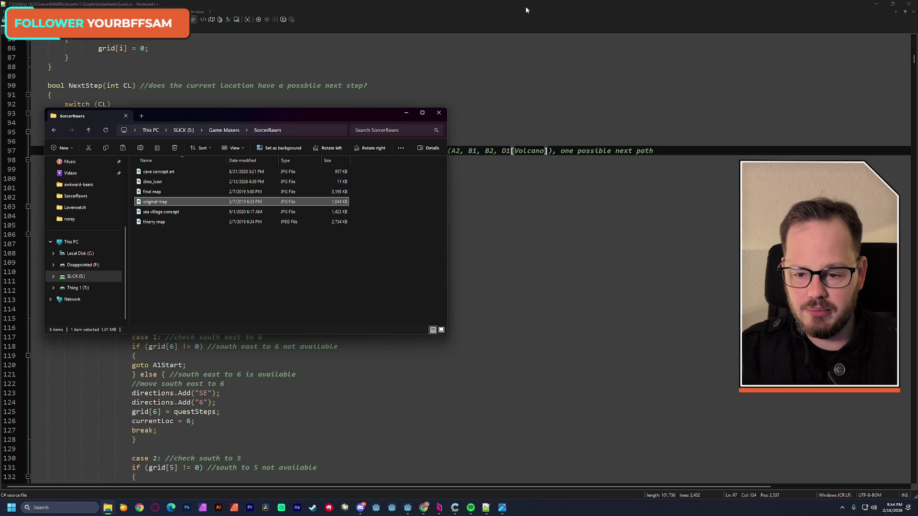
Step: Restore Notepad++ to a smaller window and inspect A1Start on line 100 and != on line 105
mouse_move(503, 7)
mouse_down()
mouse_move(387, 14)
mouse_move(361, 31)
mouse_up()
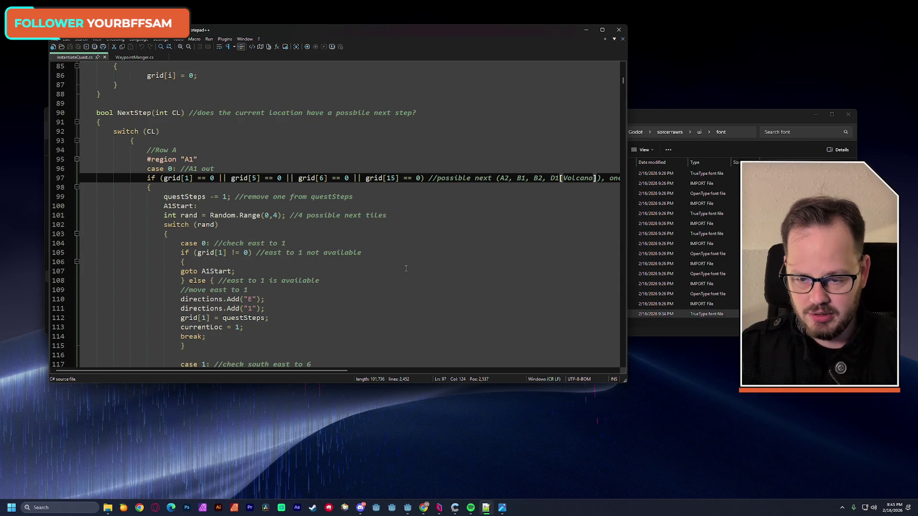
double_click(186, 205)
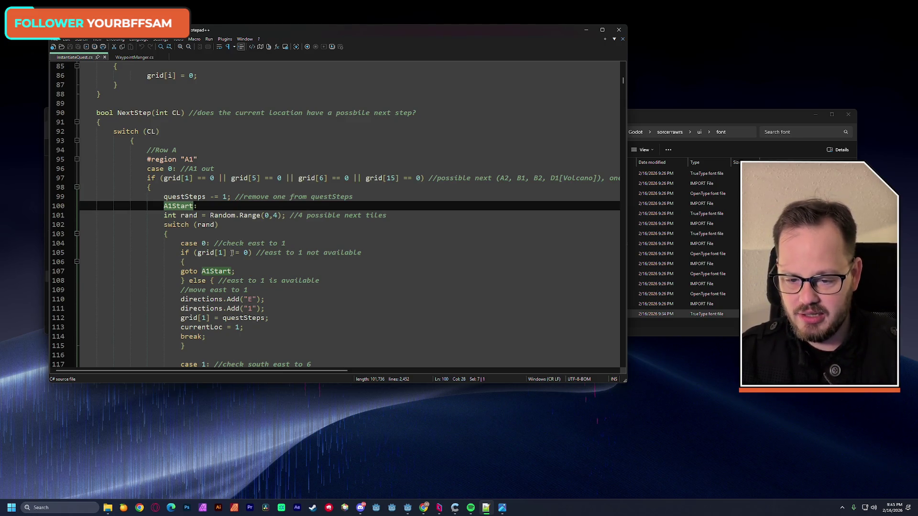
drag(232, 252, 244, 253)
click(274, 253)
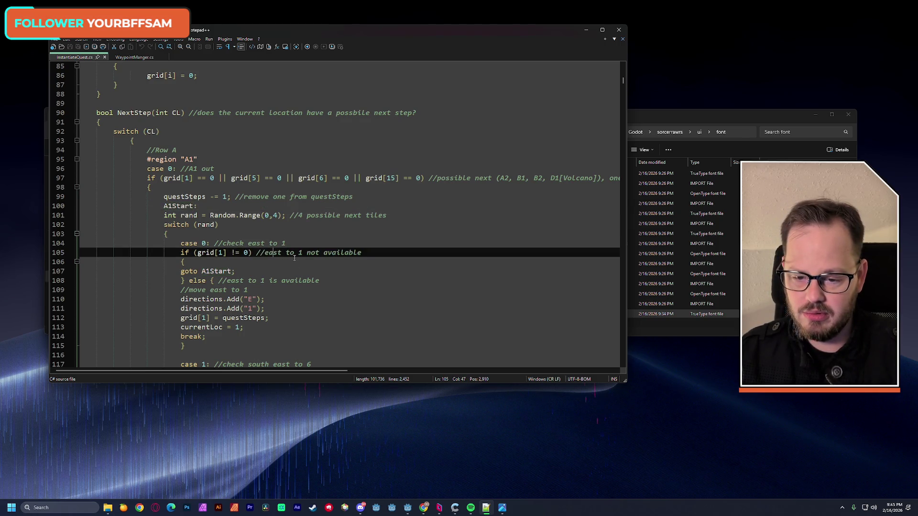
scroll(296, 258, down, 6)
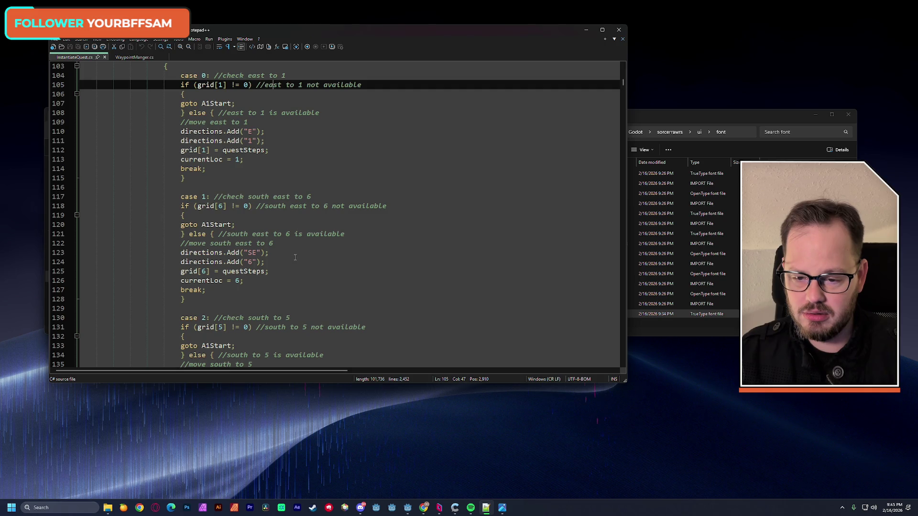
Step: Scroll InstantiateQuest.cs down through NextStep's false-returning default and InstantiateTiles
scroll(295, 257, up, 1)
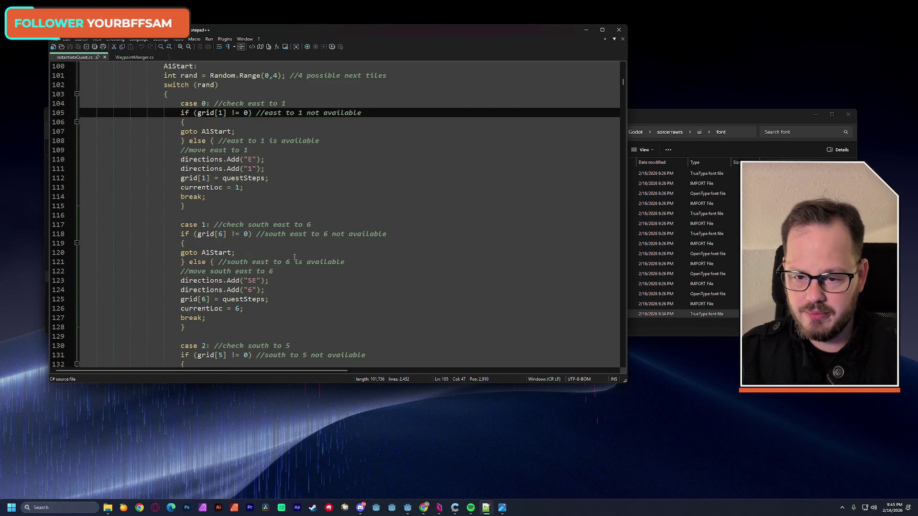
scroll(294, 257, up, 3)
scroll(293, 258, down, 6)
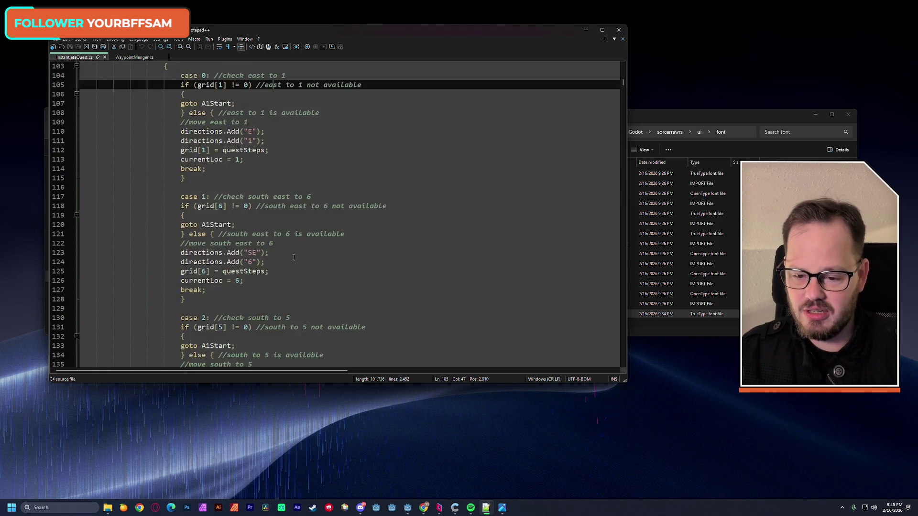
scroll(293, 258, down, 13)
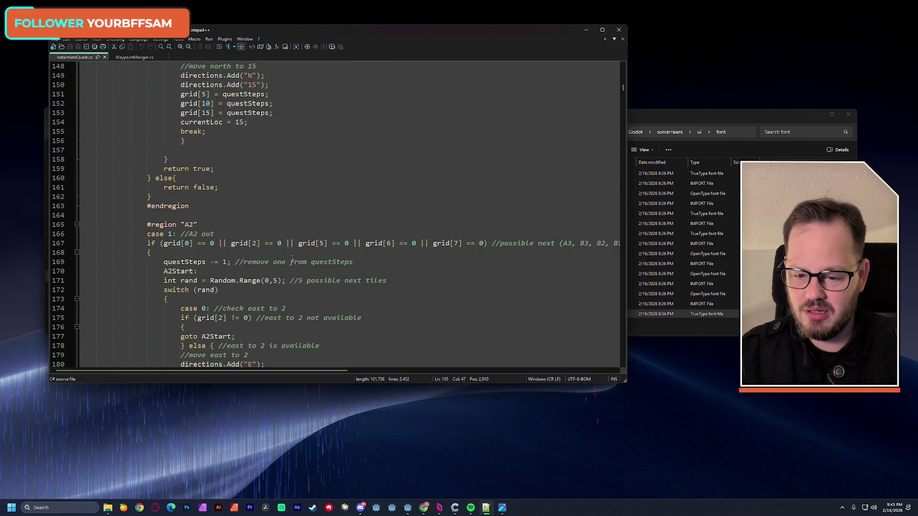
scroll(292, 258, up, 1)
scroll(292, 258, down, 1)
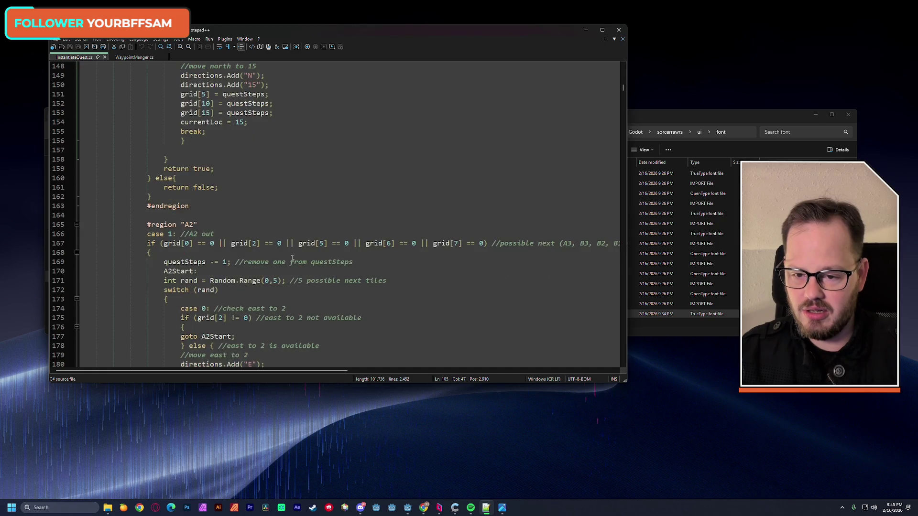
scroll(292, 258, up, 2)
scroll(292, 258, down, 3)
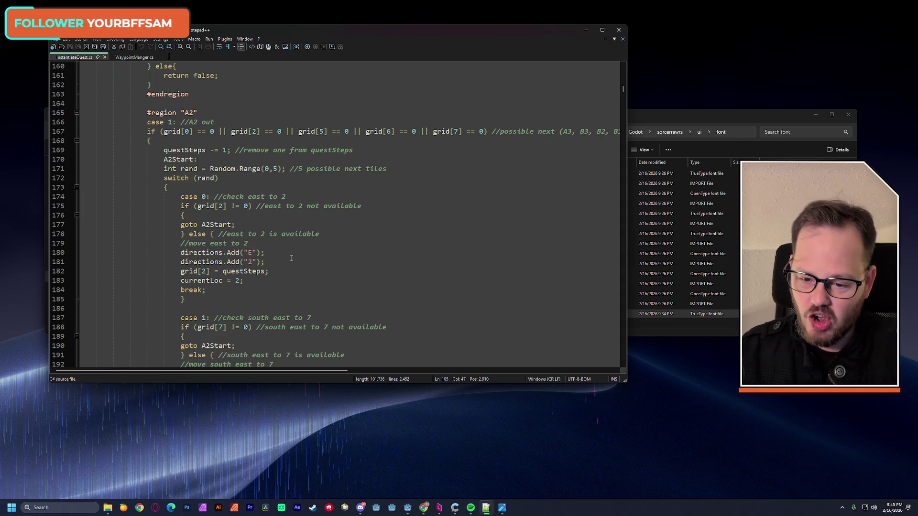
scroll(290, 259, down, 16)
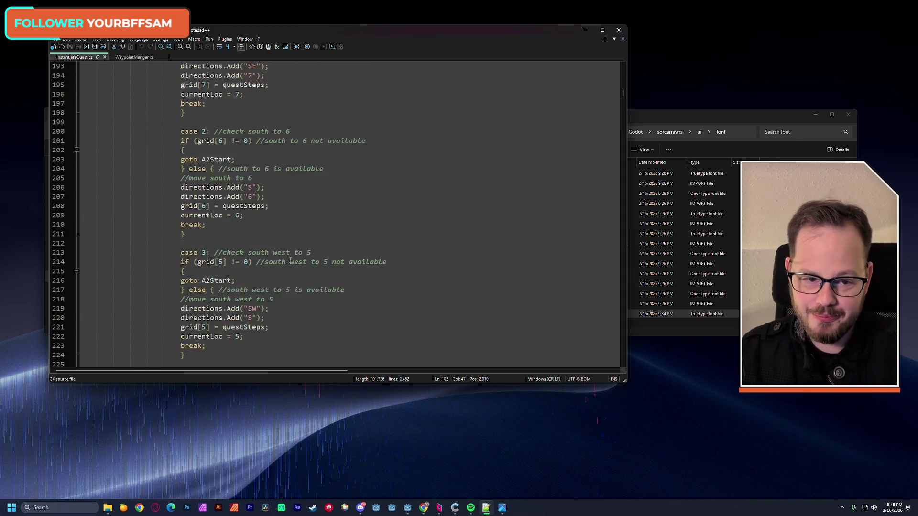
scroll(290, 260, down, 7)
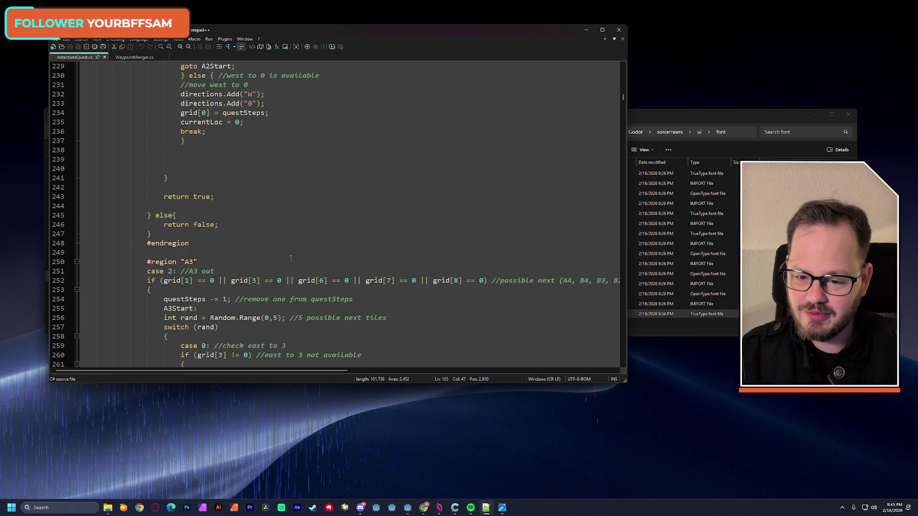
scroll(290, 259, down, 11)
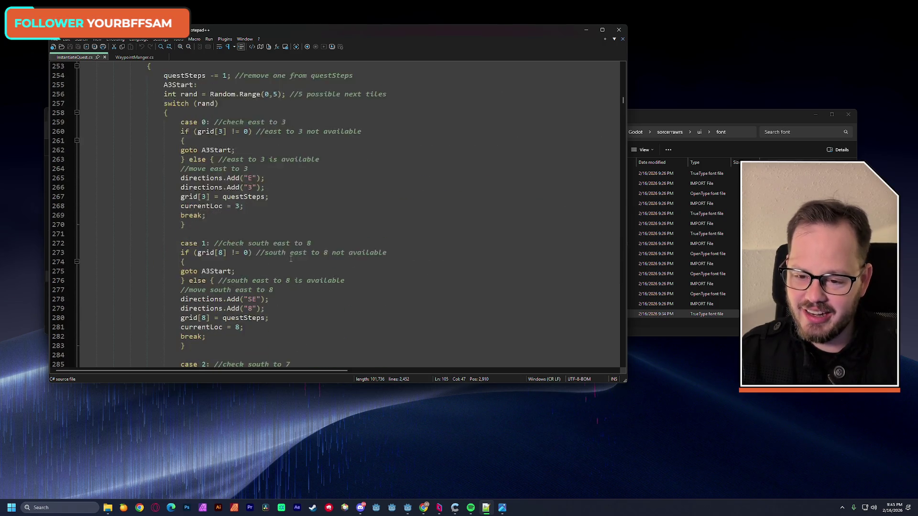
scroll(291, 259, down, 10)
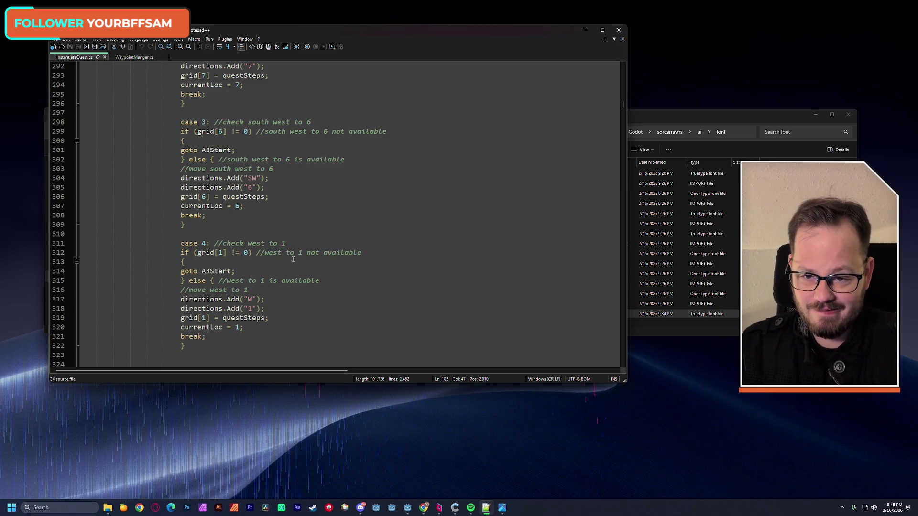
scroll(293, 259, up, 20)
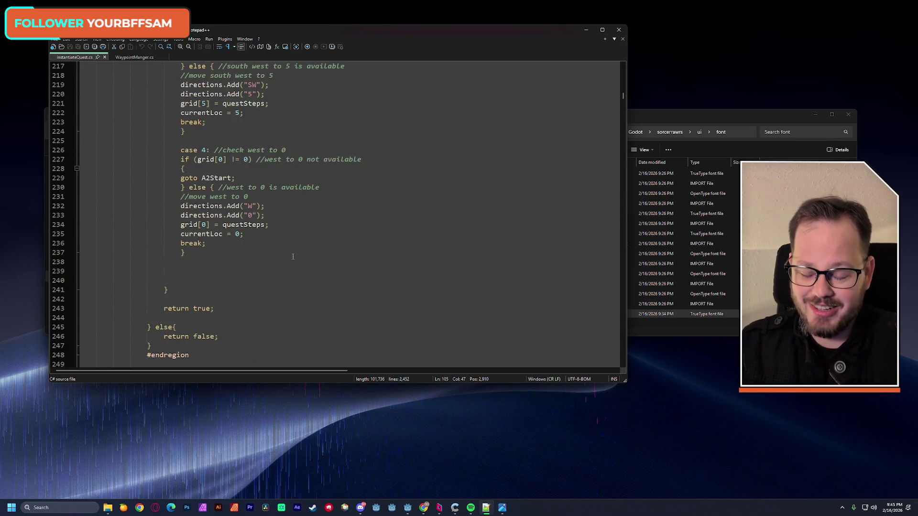
scroll(293, 256, up, 20)
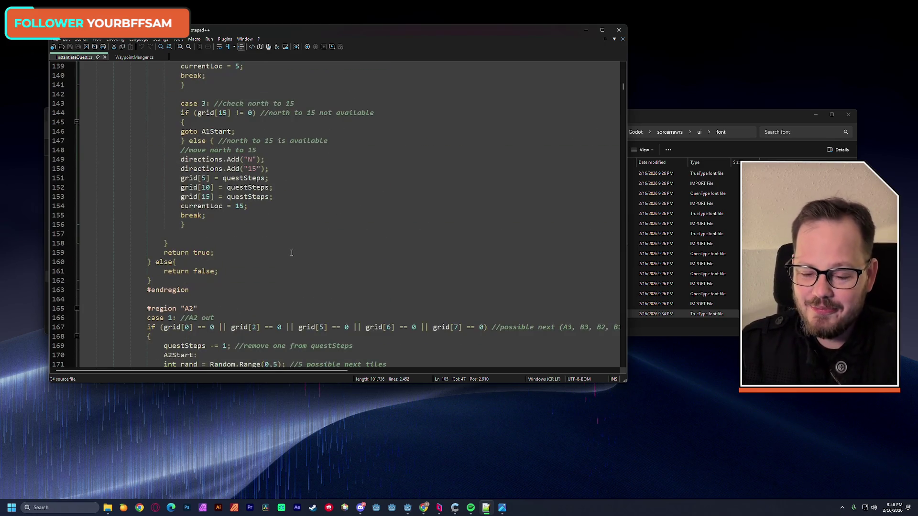
scroll(291, 252, up, 20)
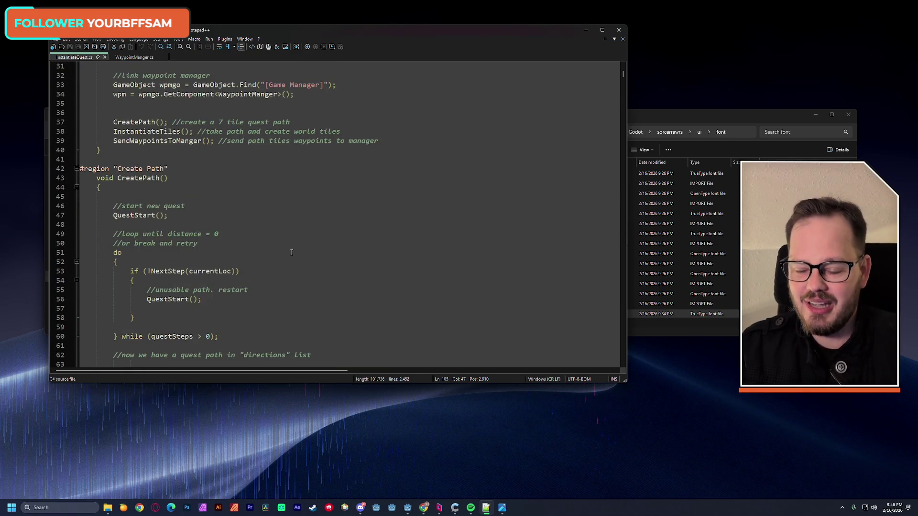
scroll(290, 252, down, 1)
scroll(290, 254, down, 3)
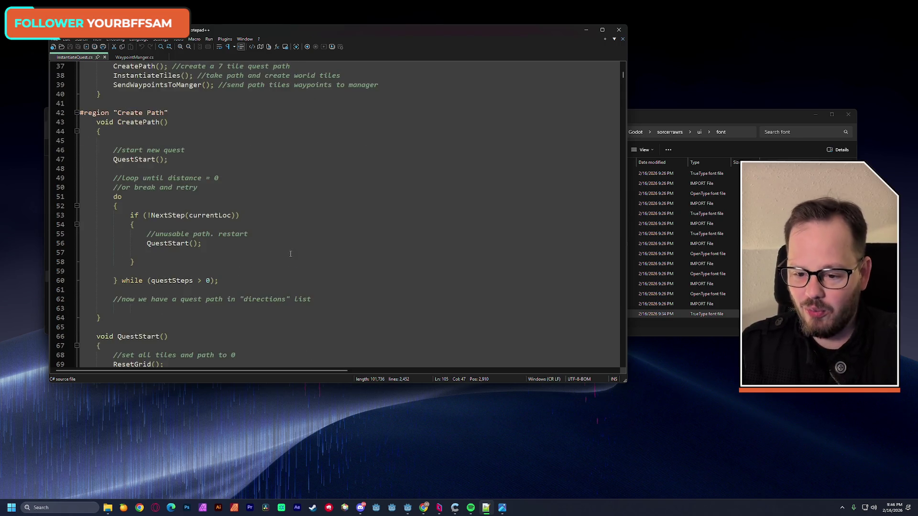
scroll(290, 253, down, 3)
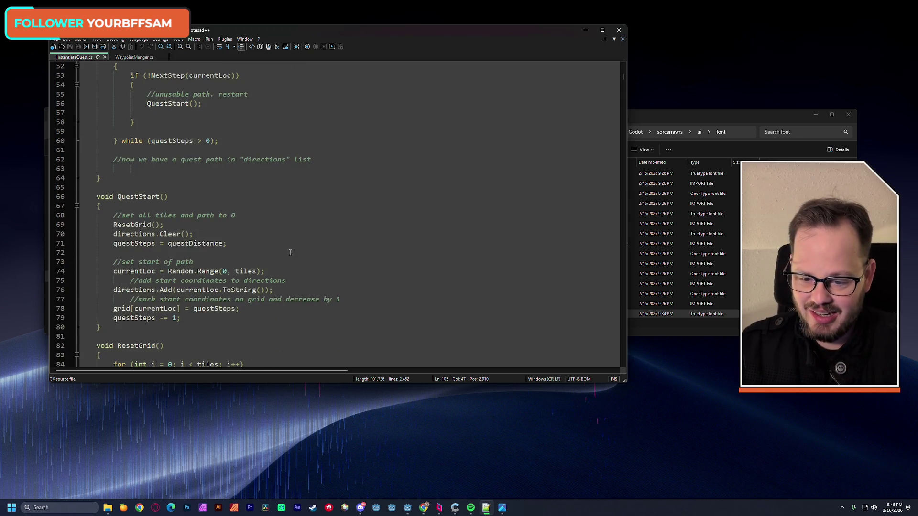
scroll(291, 253, down, 2)
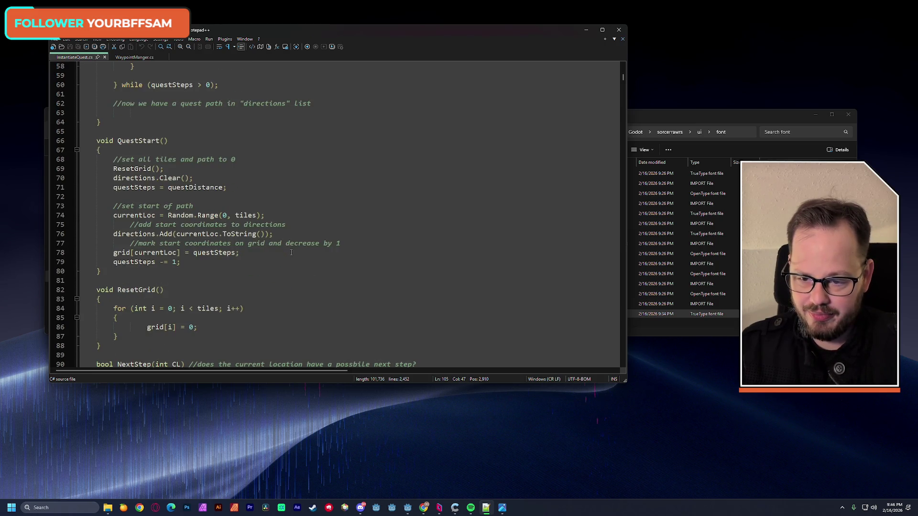
scroll(291, 252, down, 8)
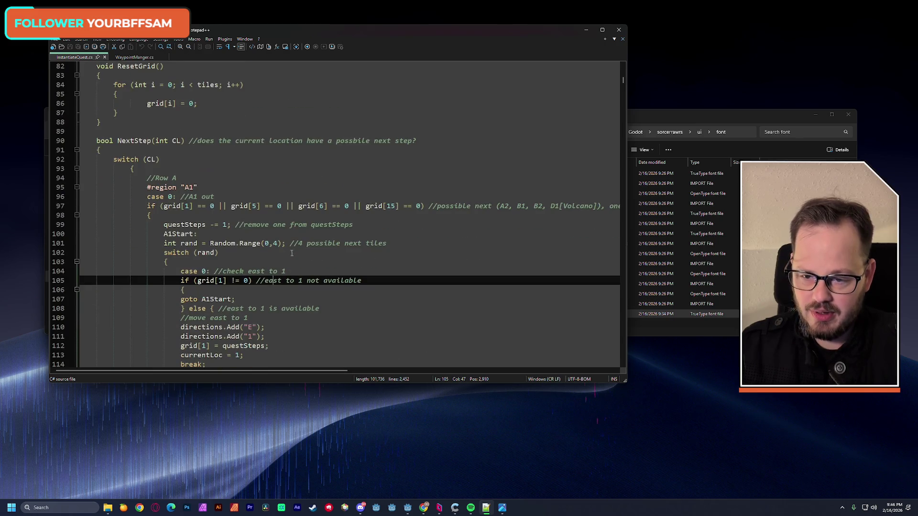
scroll(292, 253, down, 1)
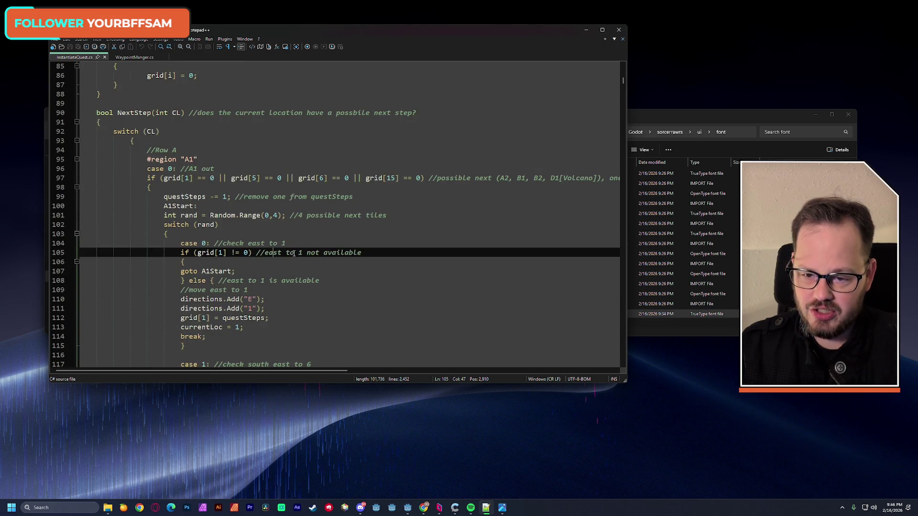
Step: Widen the editor window and read the full line 97 comment and bool NextStep on line 90
drag(624, 195, 770, 194)
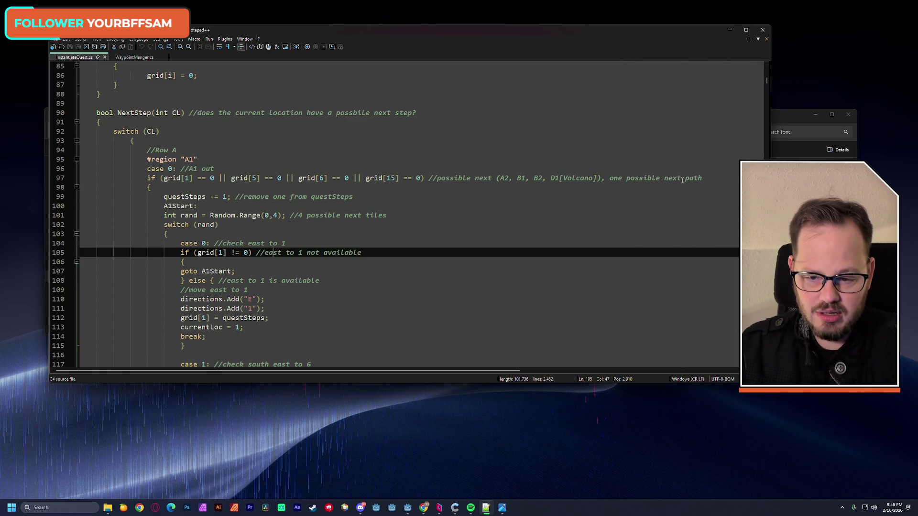
double_click(616, 178)
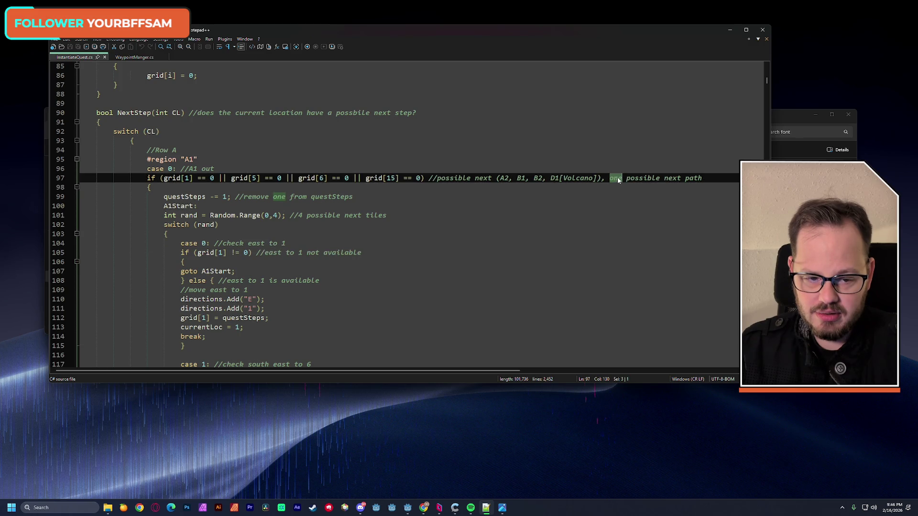
click(636, 179)
drag(616, 179, 690, 180)
click(698, 179)
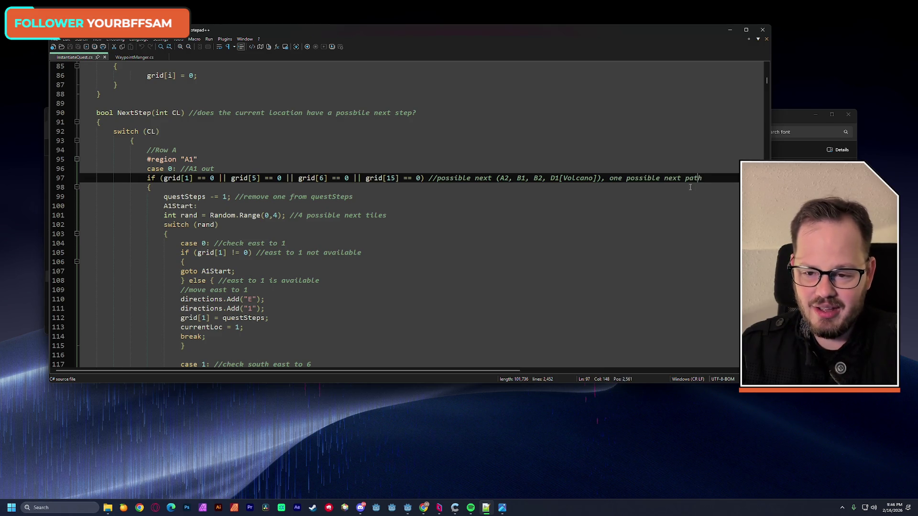
scroll(367, 229, down, 15)
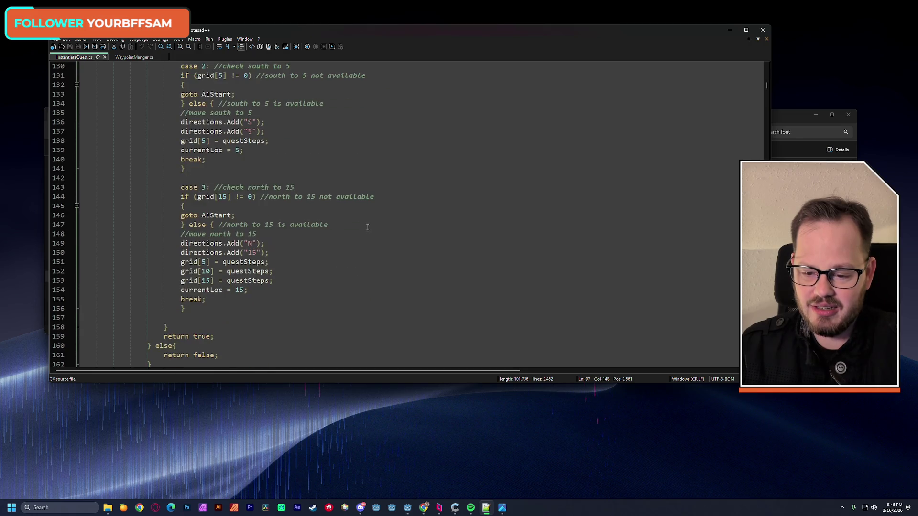
scroll(366, 224, up, 15)
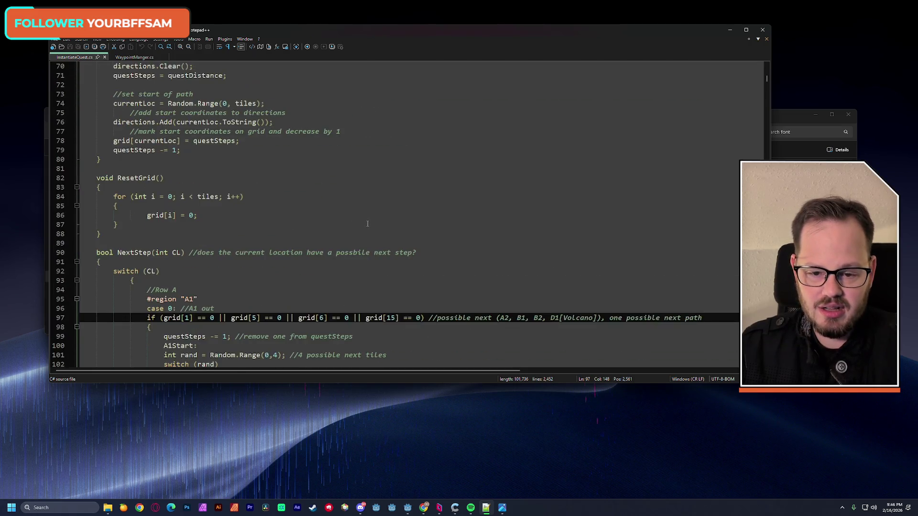
scroll(281, 196, up, 1)
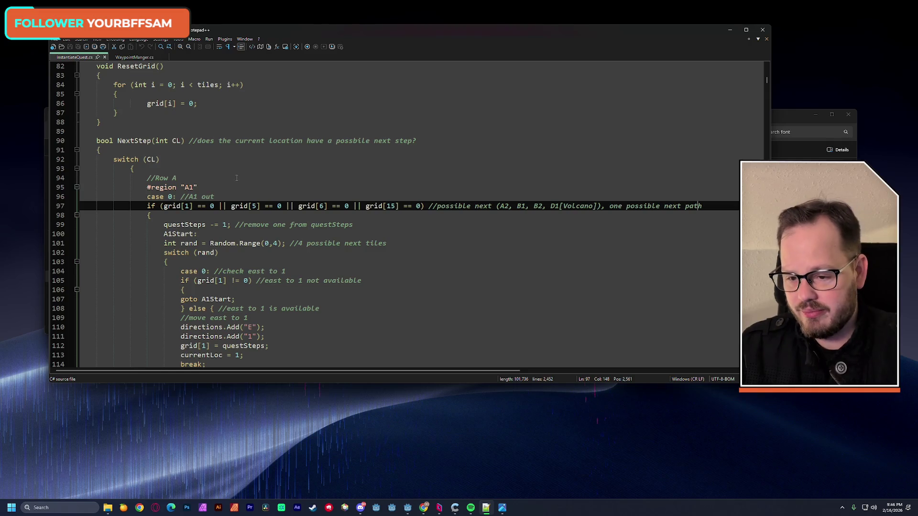
mouse_move(97, 141)
mouse_down()
mouse_move(152, 141)
mouse_move(106, 142)
mouse_up()
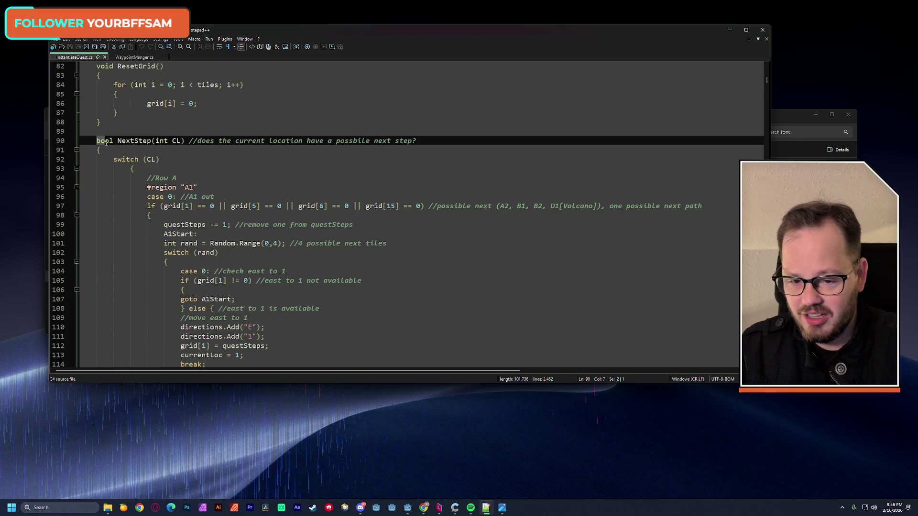
drag(768, 82, 768, 349)
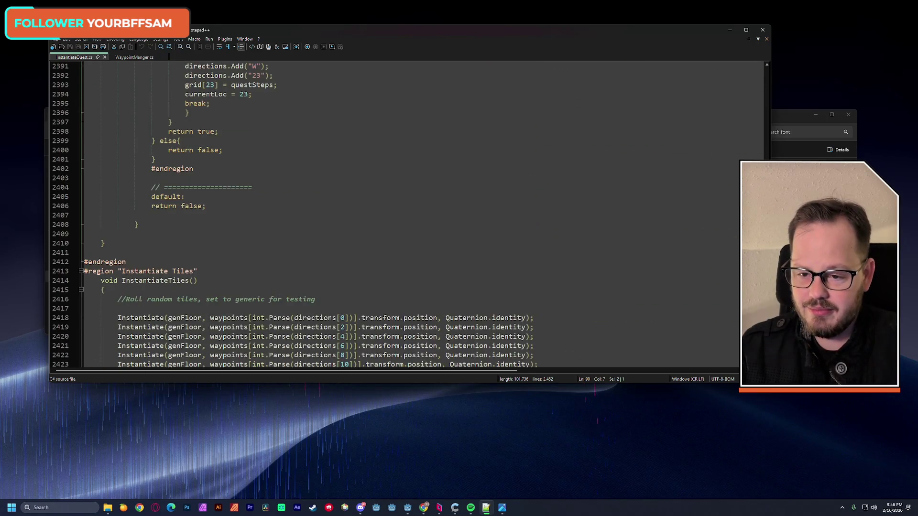
scroll(106, 269, up, 1)
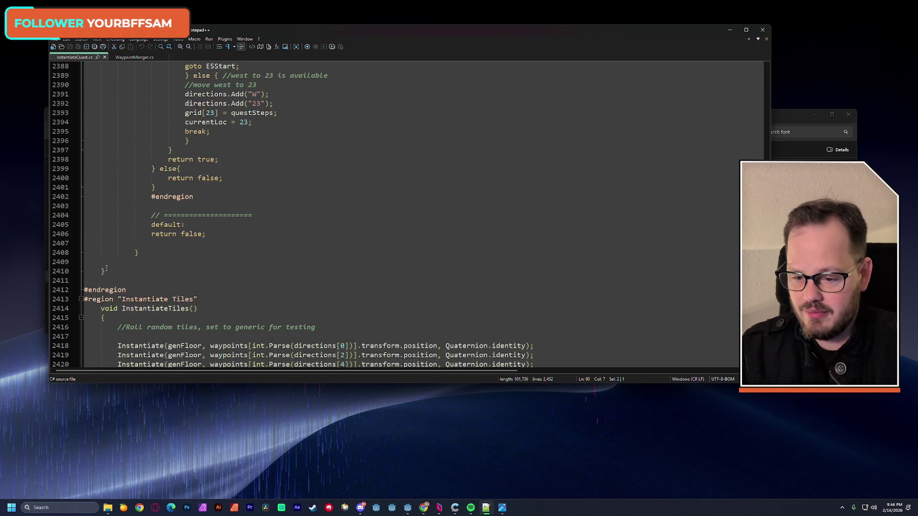
drag(107, 271, 67, 216)
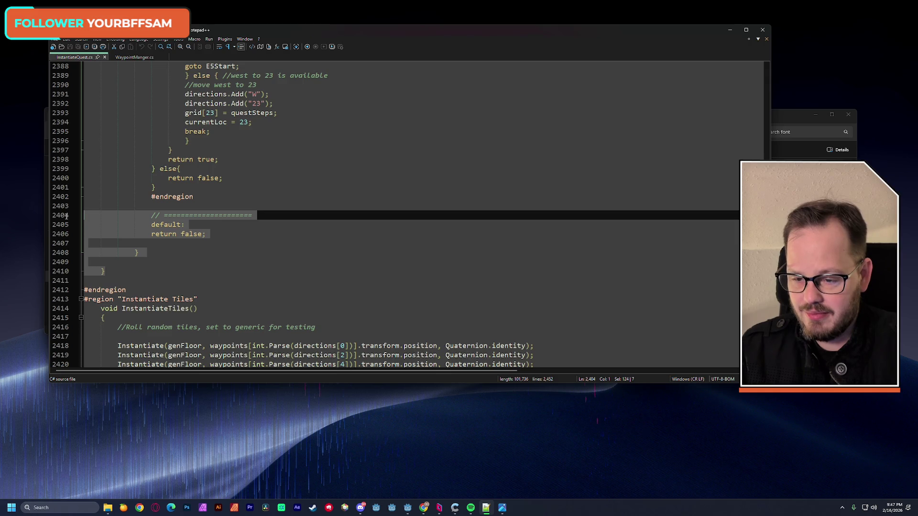
scroll(228, 245, up, 2)
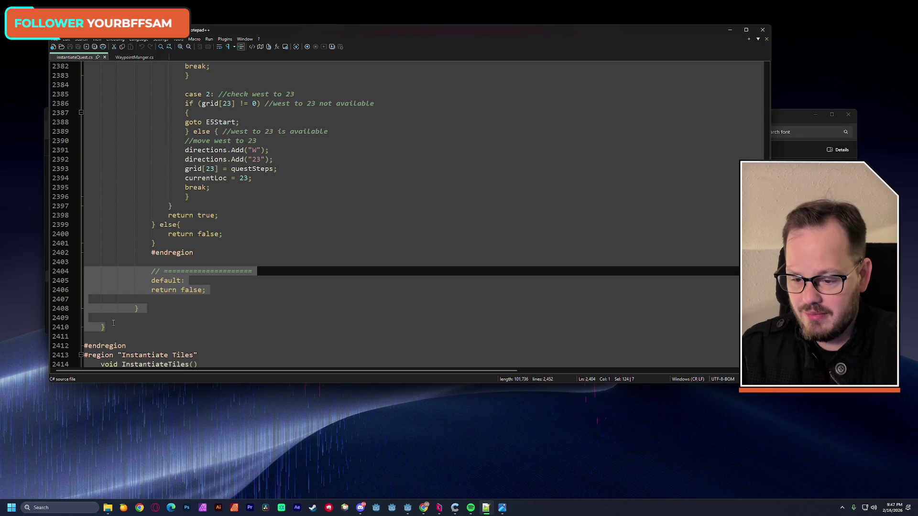
click(109, 328)
drag(104, 328, 88, 328)
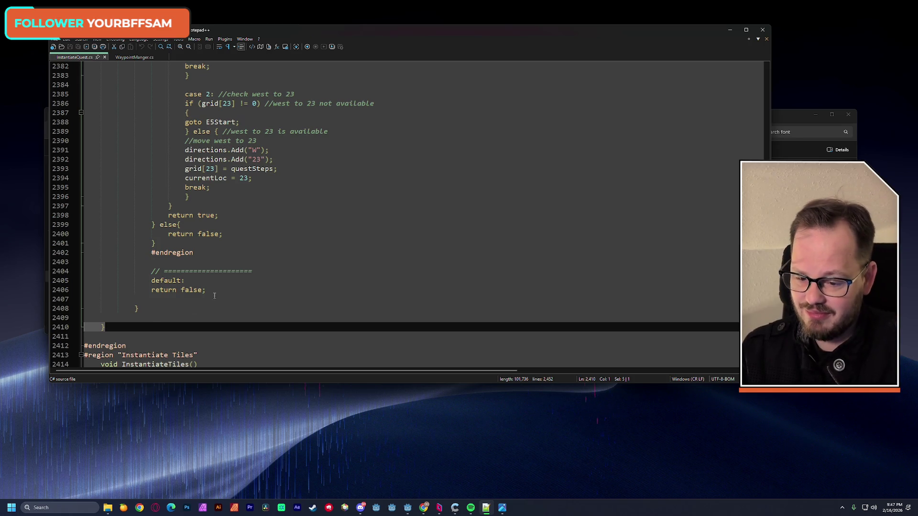
scroll(214, 296, down, 5)
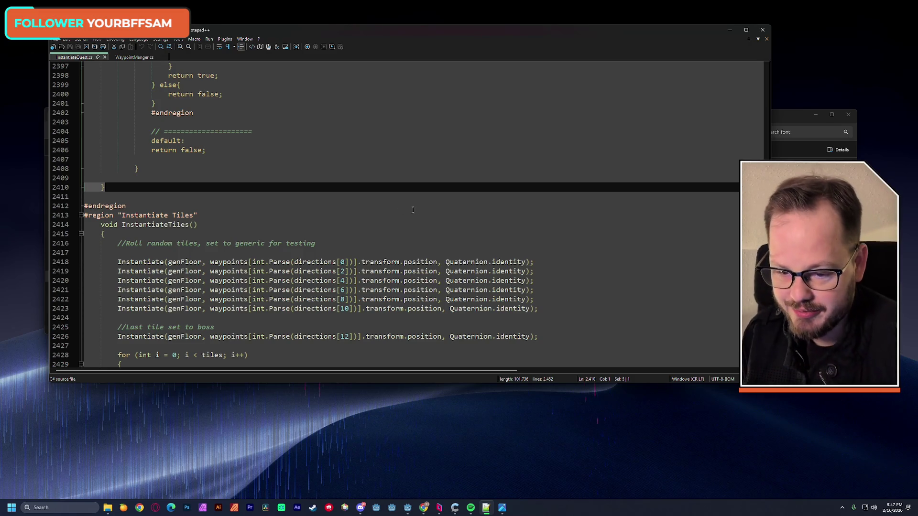
scroll(382, 213, up, 3)
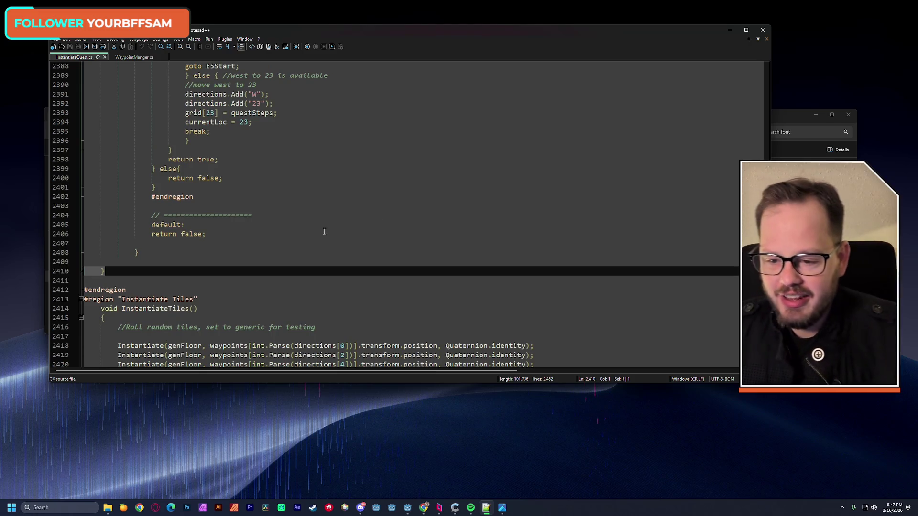
click(275, 258)
scroll(382, 213, up, 4)
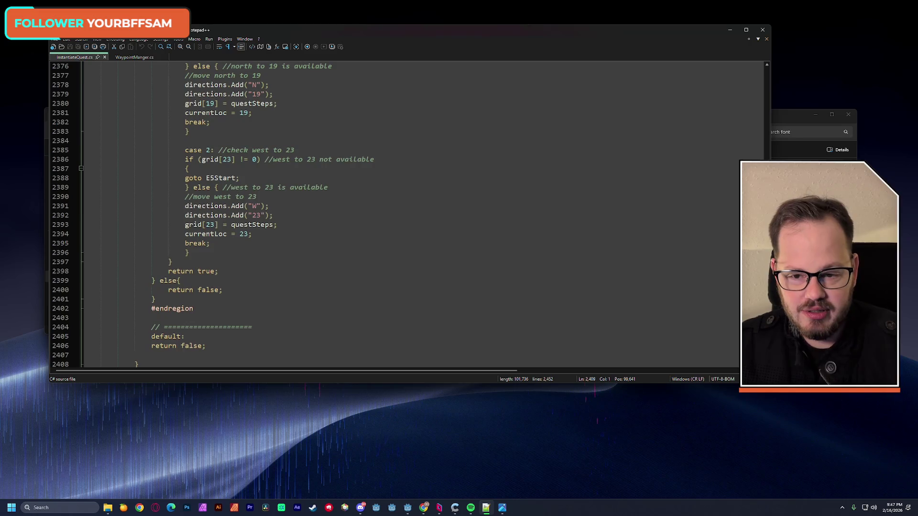
drag(766, 359, 749, 77)
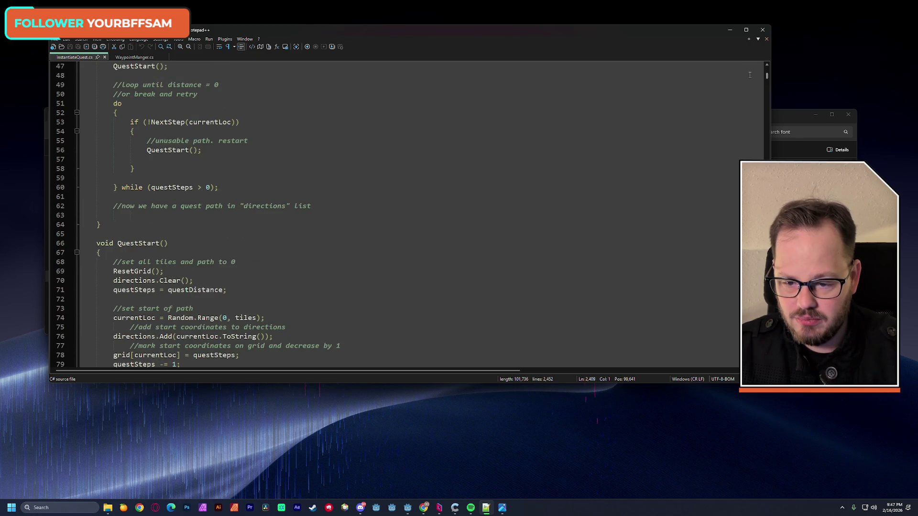
Step: Return to the NextStep comment on line 90 and the A1 possible-path comment on line 97
scroll(420, 173, down, 10)
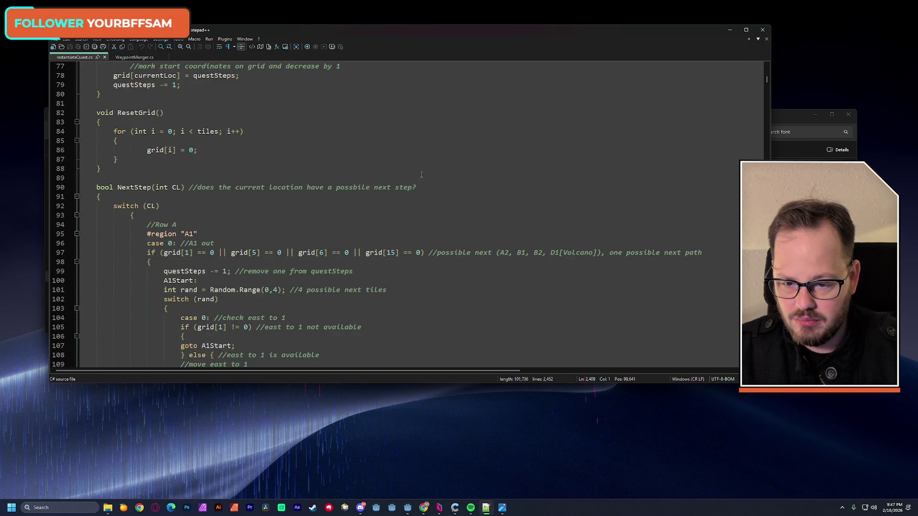
drag(188, 187, 418, 185)
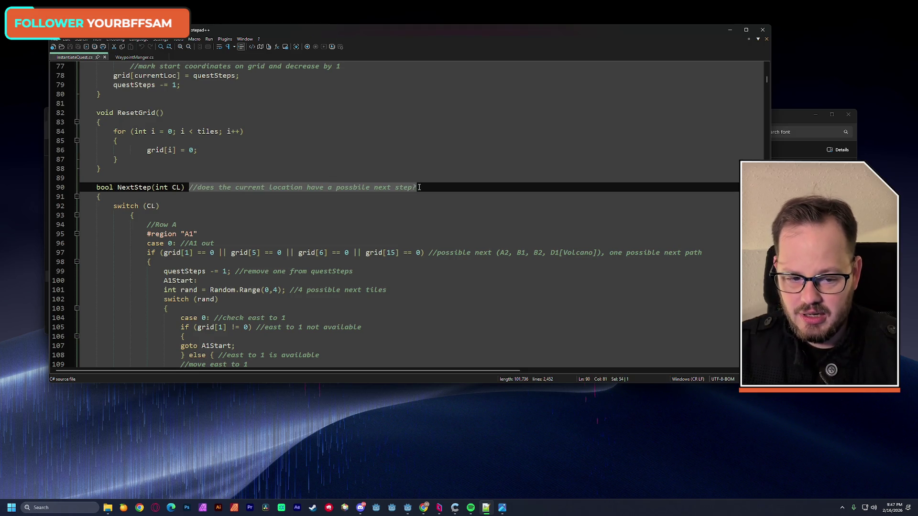
scroll(438, 218, down, 1)
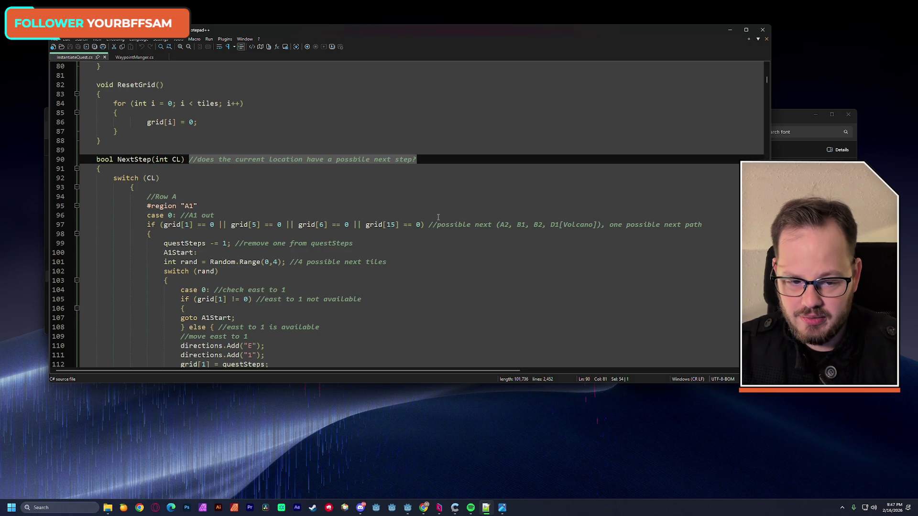
click(500, 226)
click(526, 226)
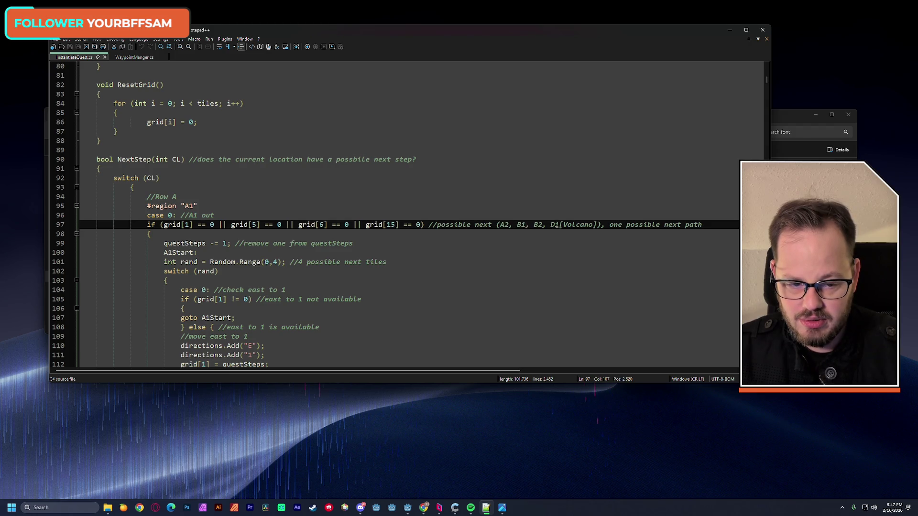
drag(610, 225, 703, 227)
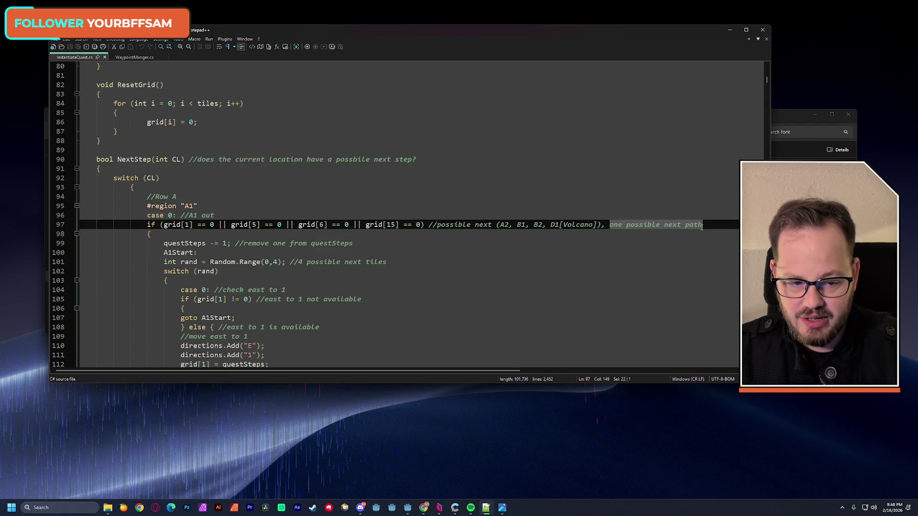
Step: Bring up the hand-drawn original map.jpg photo from the Photos taskbar icon
scroll(554, 226, down, 20)
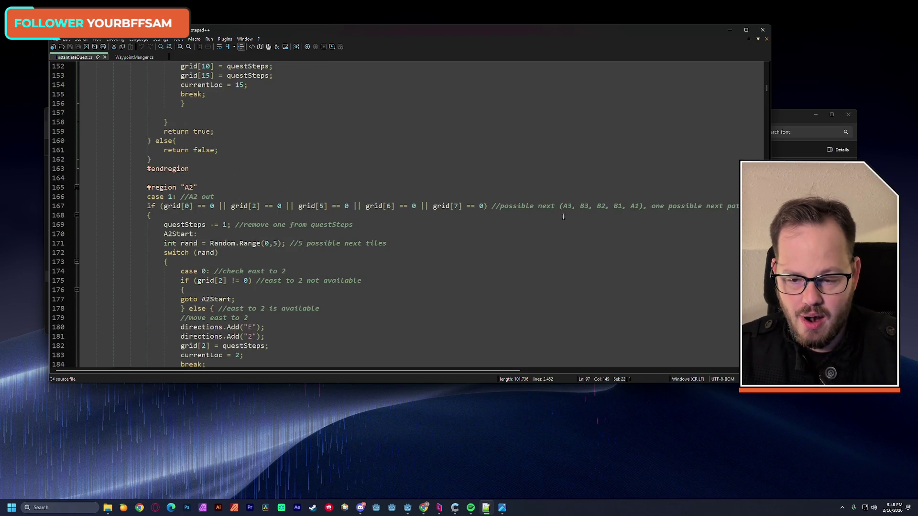
scroll(427, 222, up, 20)
scroll(426, 222, down, 5)
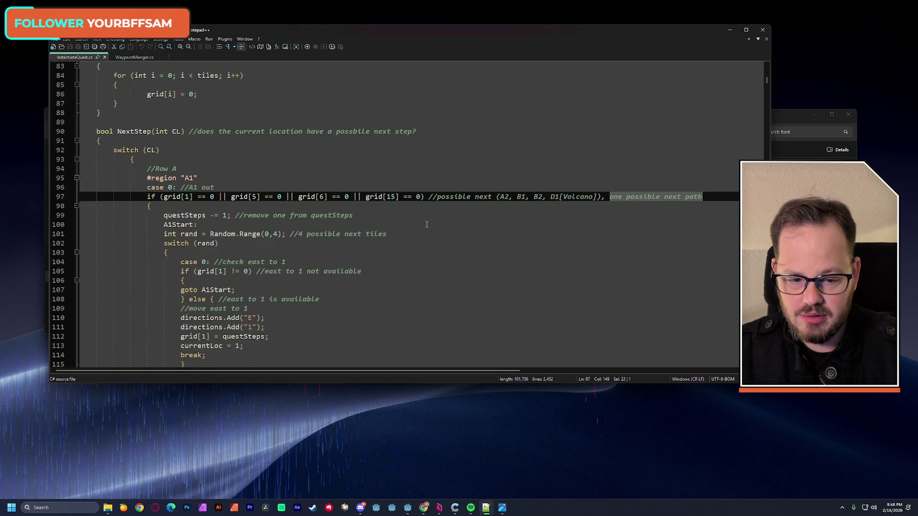
click(502, 507)
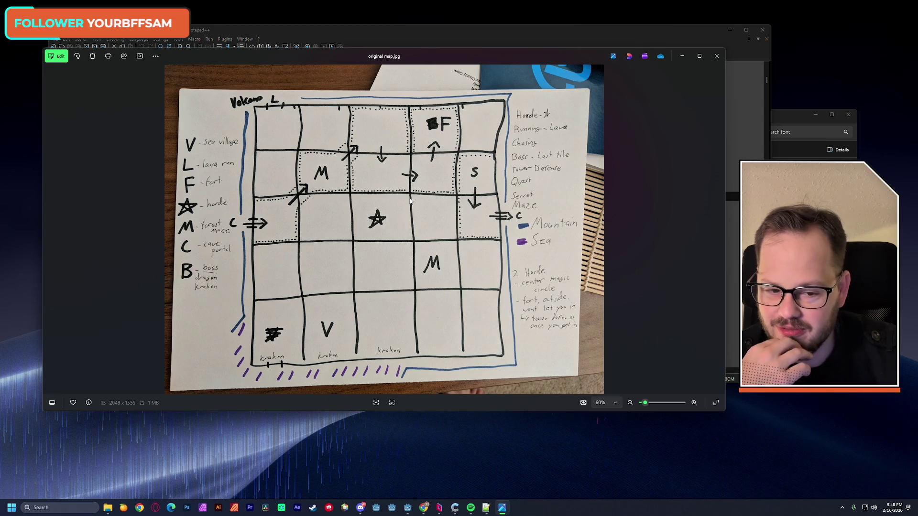
Step: Move the map photo down-right and bring Notepad++ back with the caret at line 93's end
mouse_move(242, 48)
mouse_down()
mouse_move(275, 88)
mouse_move(277, 113)
mouse_move(262, 90)
mouse_up()
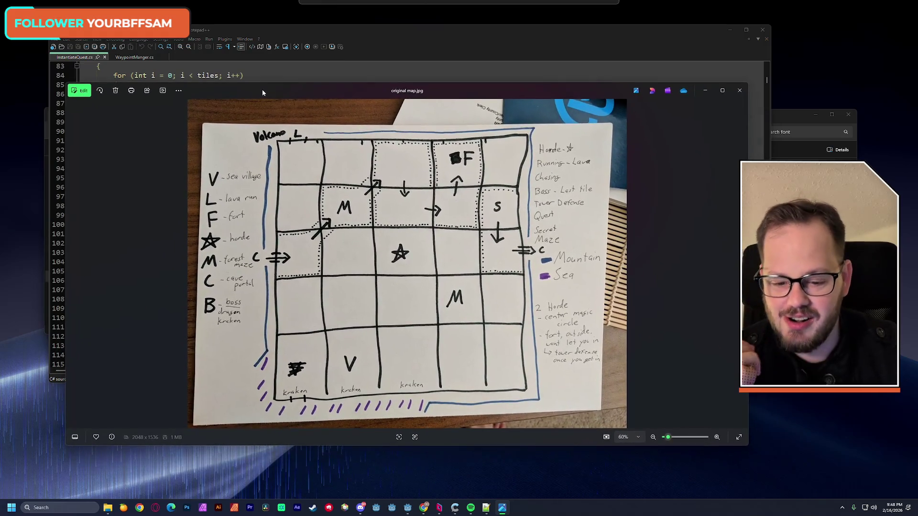
click(337, 35)
click(320, 157)
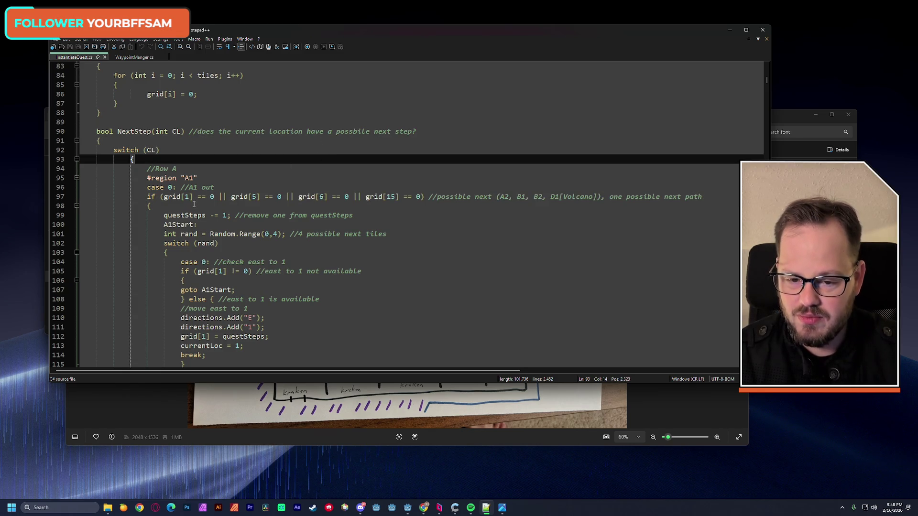
drag(164, 197, 400, 197)
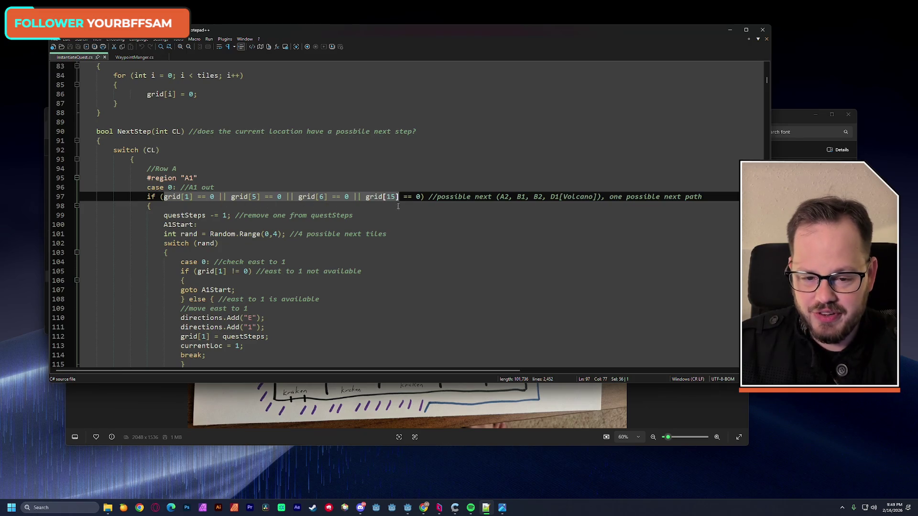
click(487, 401)
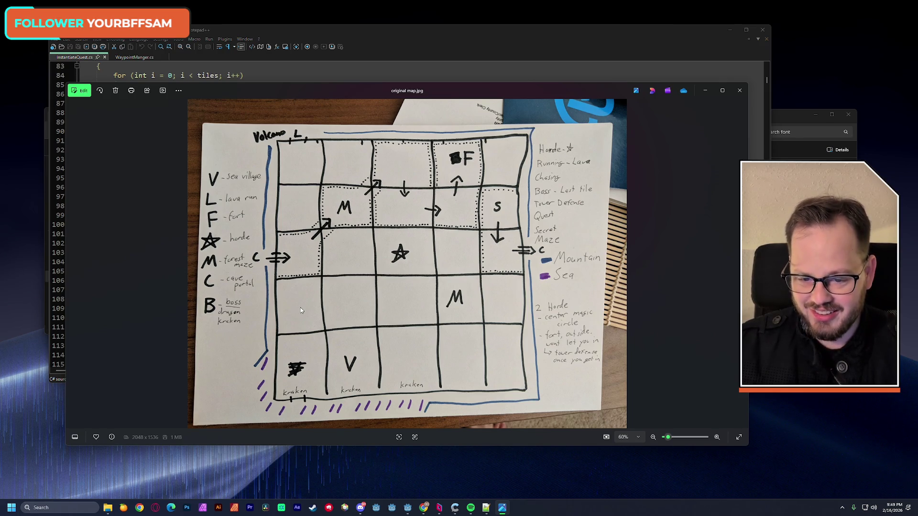
click(395, 32)
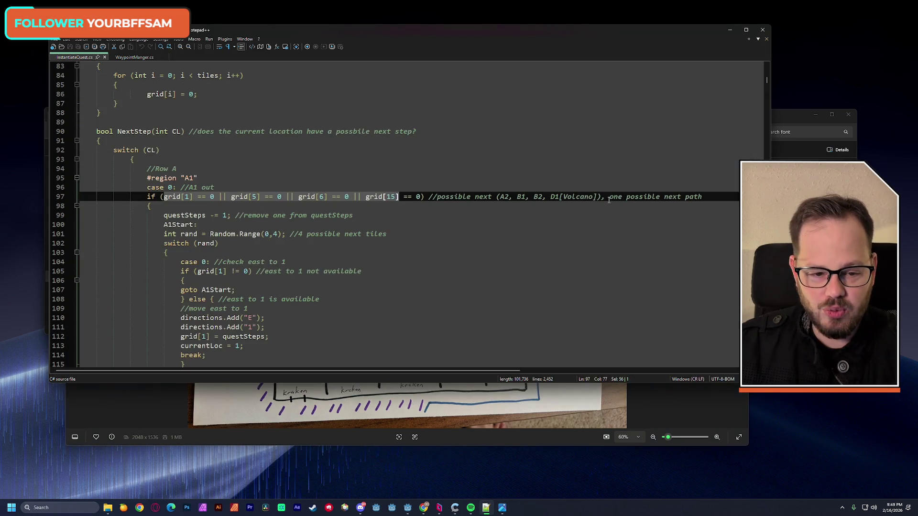
drag(609, 200, 706, 193)
click(678, 197)
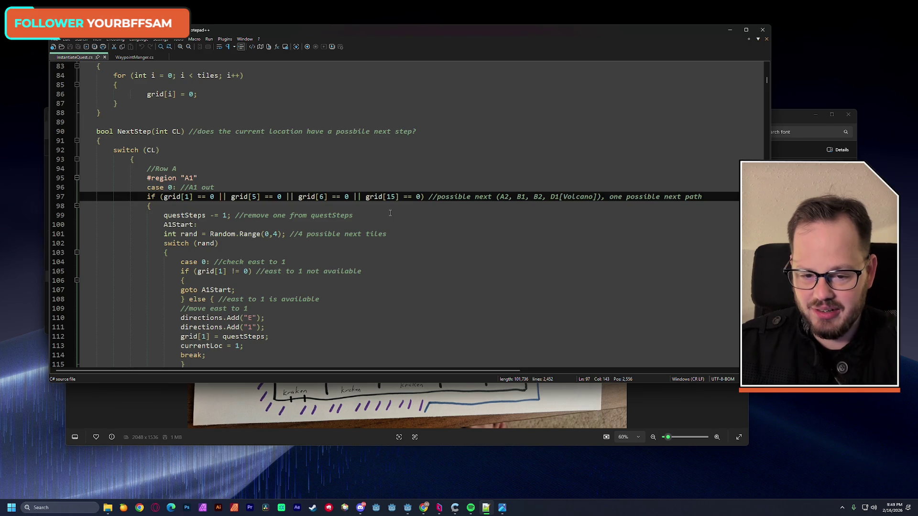
double_click(211, 196)
click(226, 208)
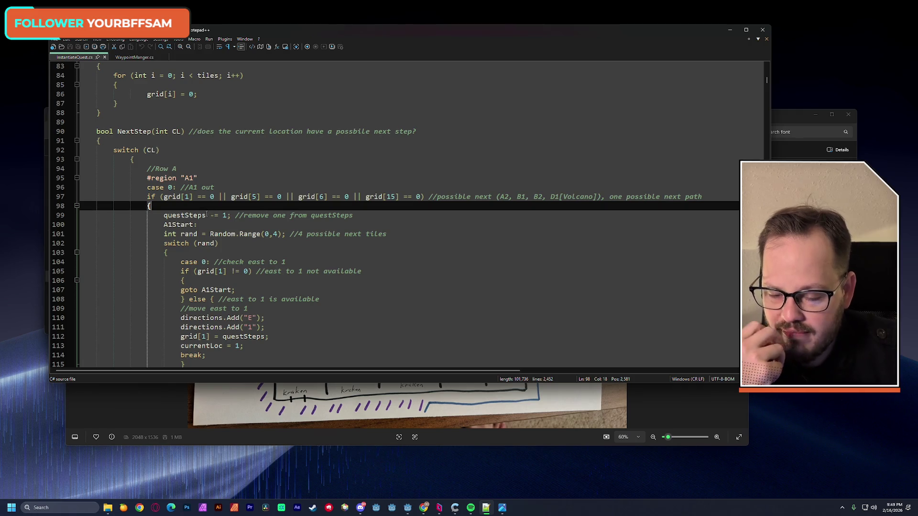
double_click(170, 197)
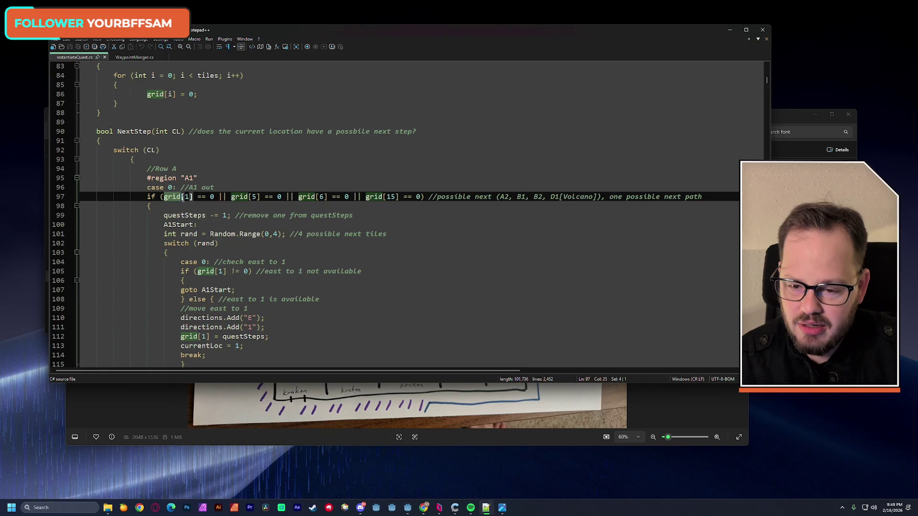
double_click(187, 197)
drag(192, 197, 182, 198)
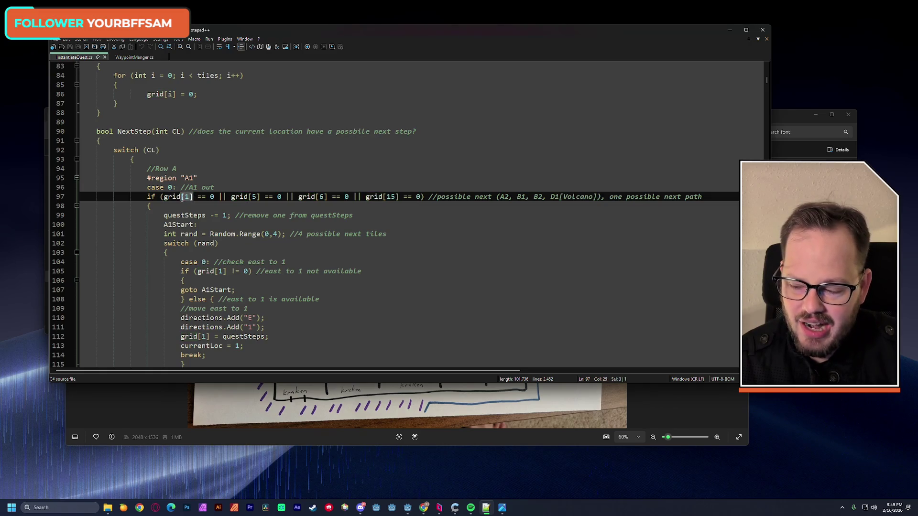
double_click(212, 197)
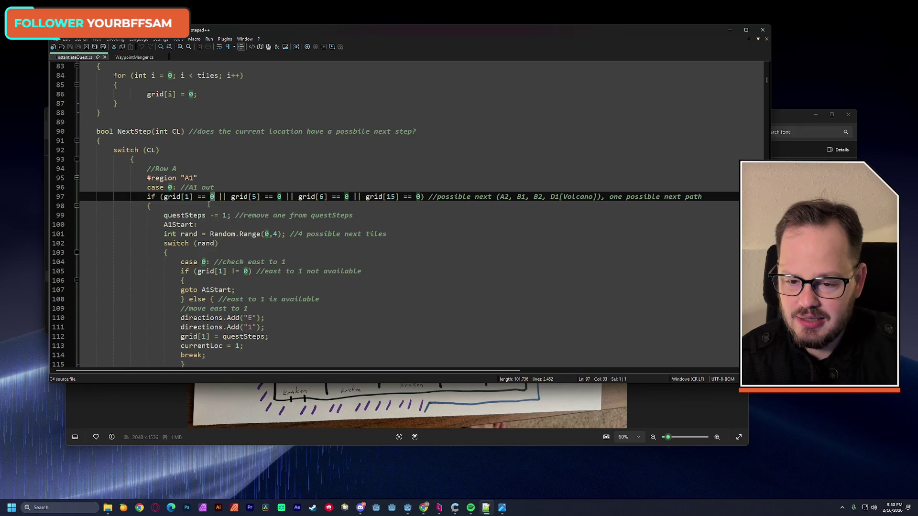
click(208, 206)
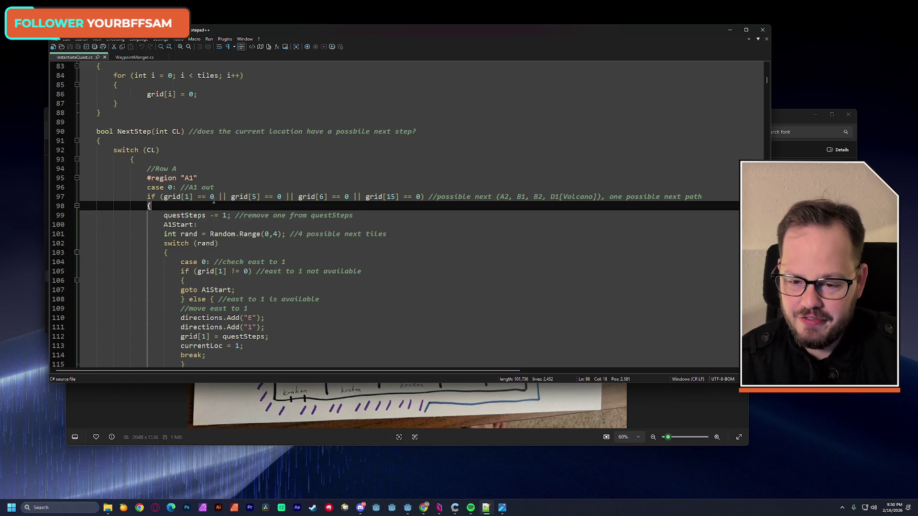
double_click(211, 197)
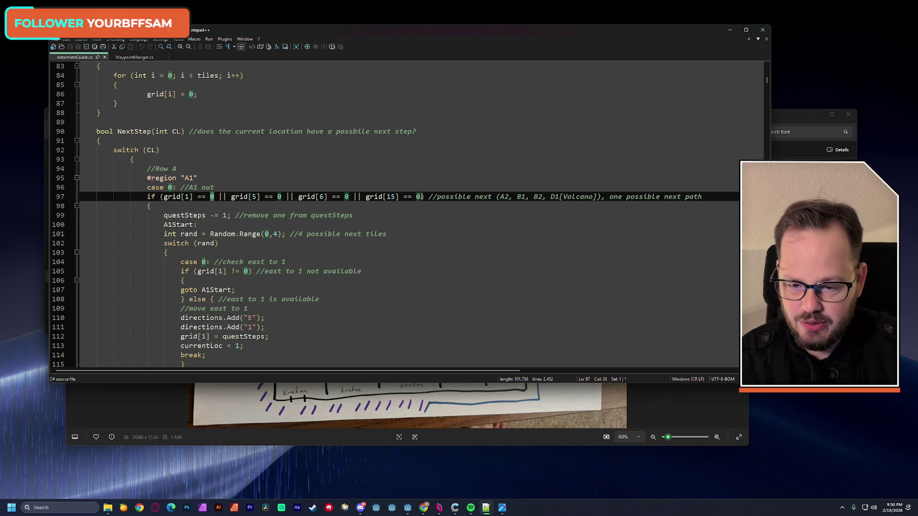
click(418, 218)
scroll(419, 221, down, 1)
key(Down)
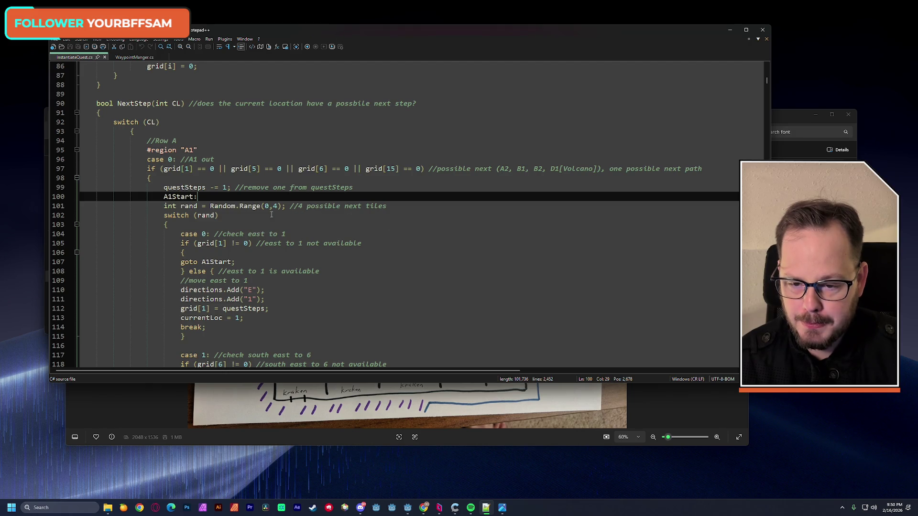
Step: Select the Random.Range roll on line 101, add ';' after it, and check its tiles comment
drag(163, 206, 282, 206)
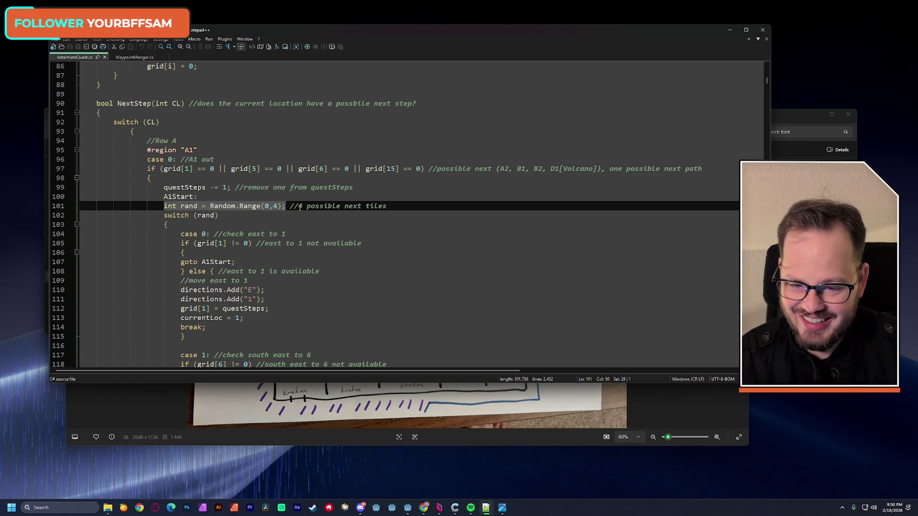
key(Right)
text(;)
click(301, 208)
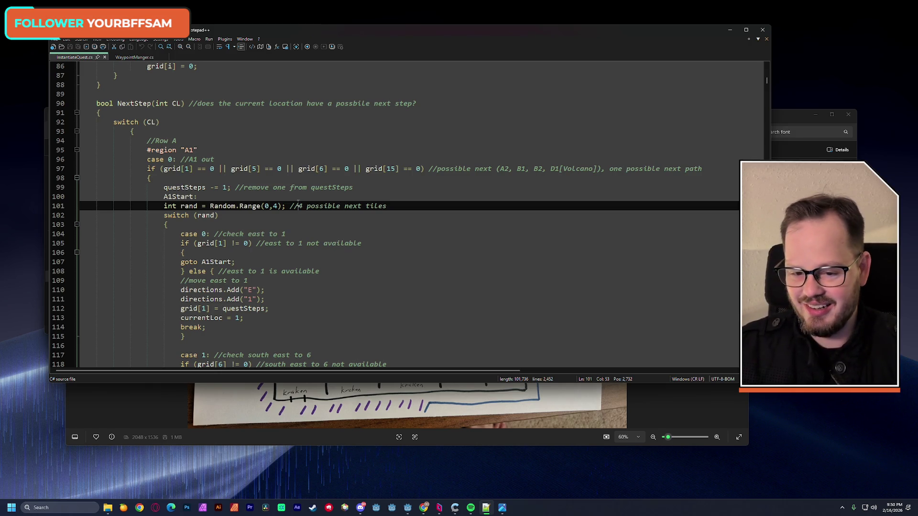
click(392, 206)
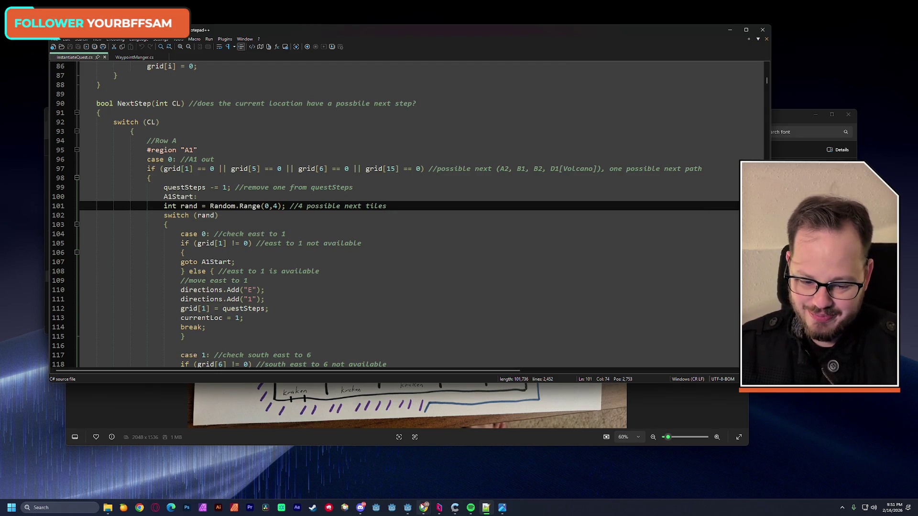
Step: Close the mobile.tscn Godot window and bring the title scene project forward
mouse_move(408, 508)
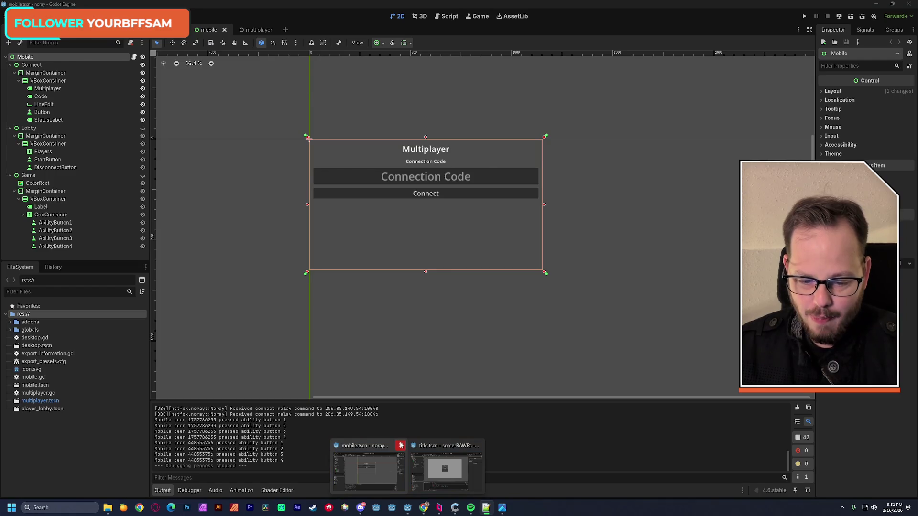
click(401, 445)
click(414, 478)
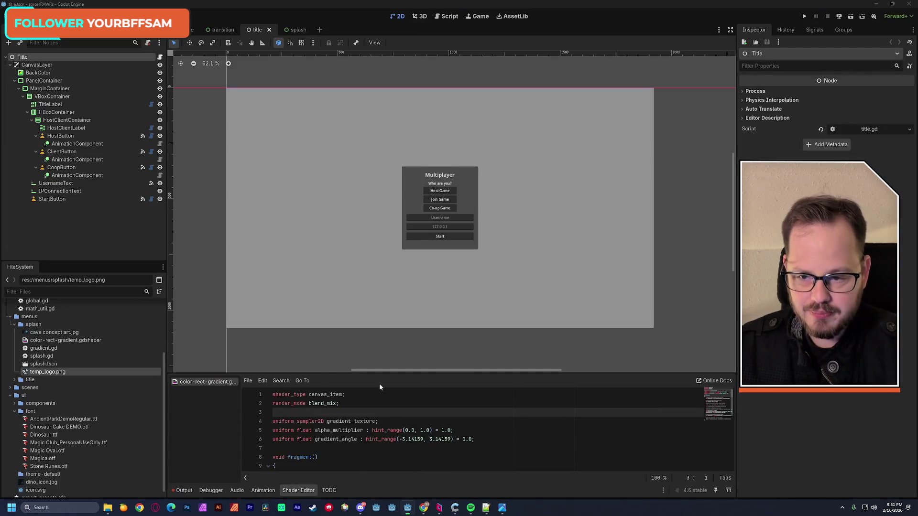
Step: Rename the scenes/overworld folder to adventure in FileSystem and start a new empty scene
scroll(111, 391, down, 2)
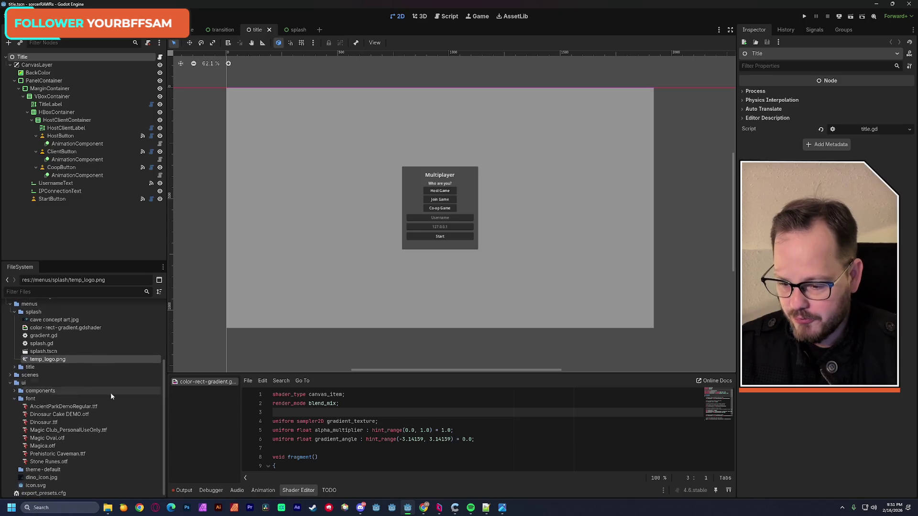
click(14, 399)
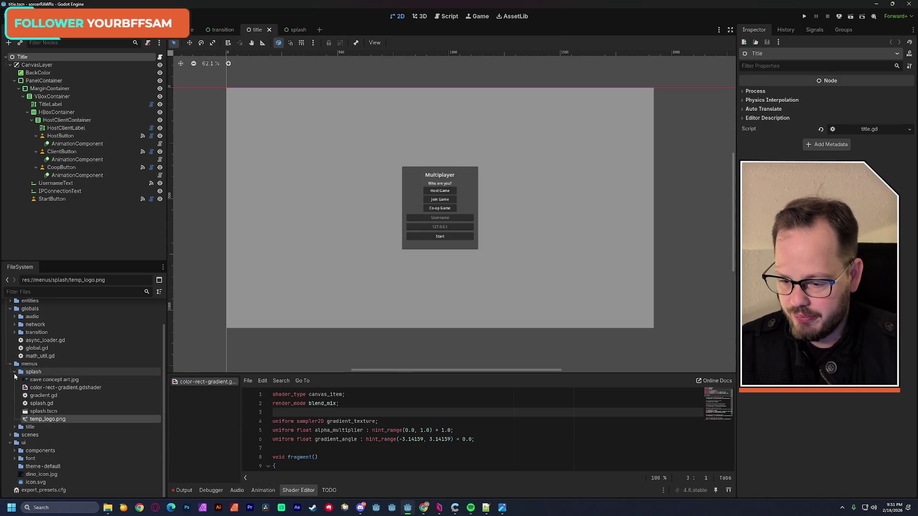
click(14, 372)
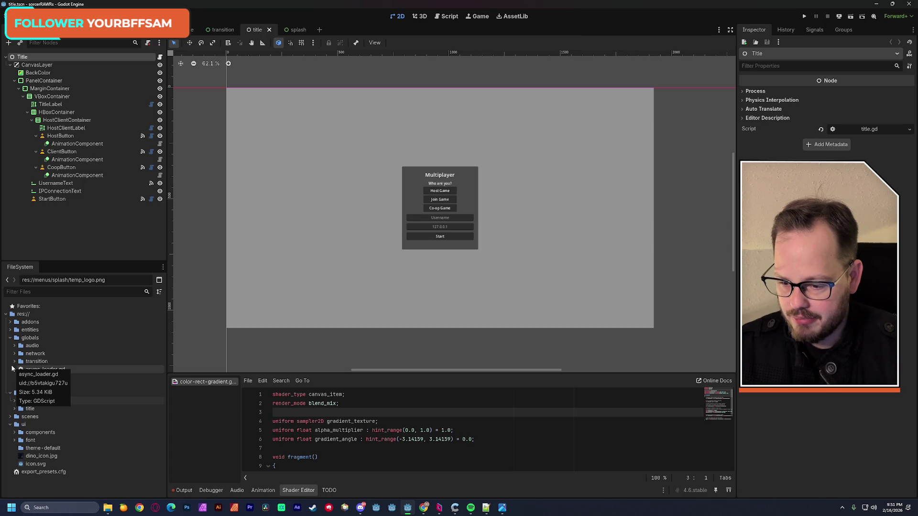
click(10, 416)
scroll(48, 414, down, 2)
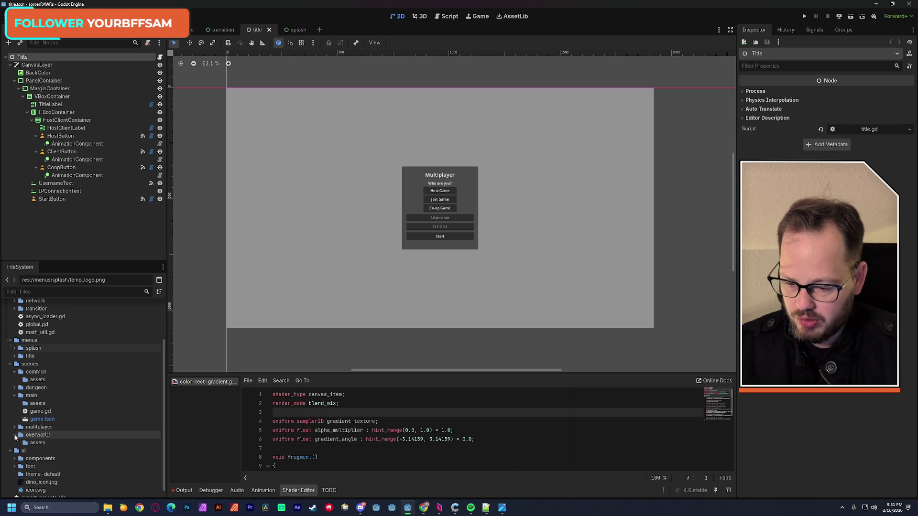
click(37, 436)
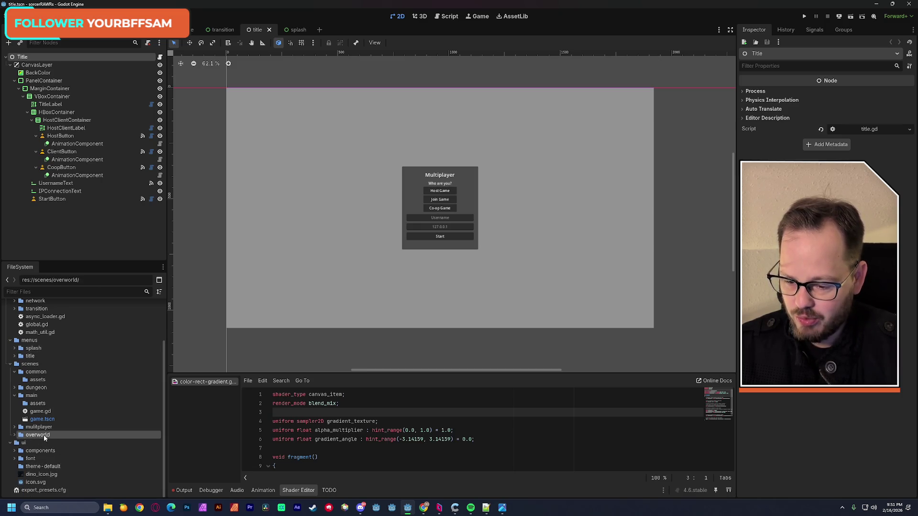
click(46, 435)
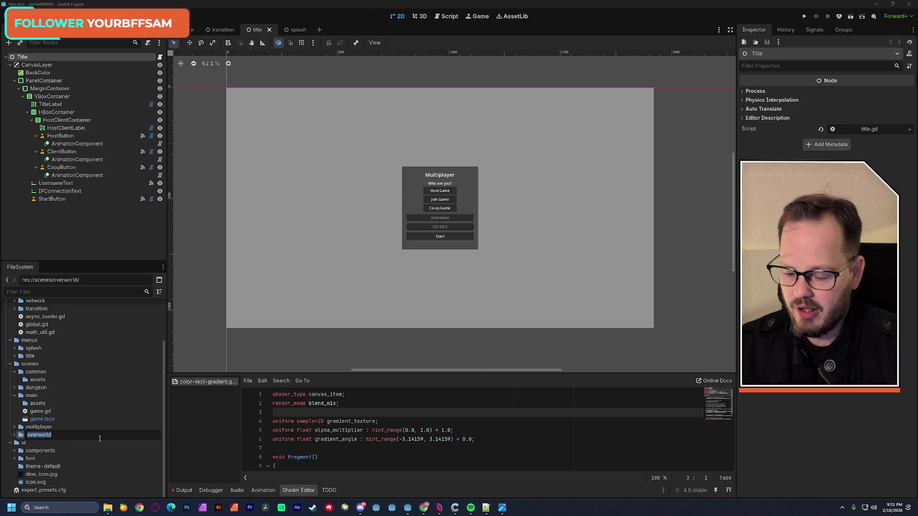
text(adven)
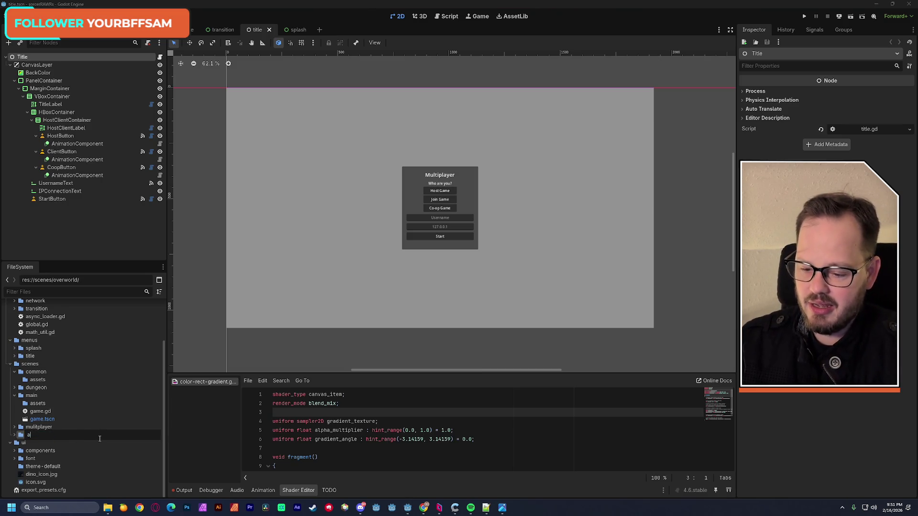
text(ture)
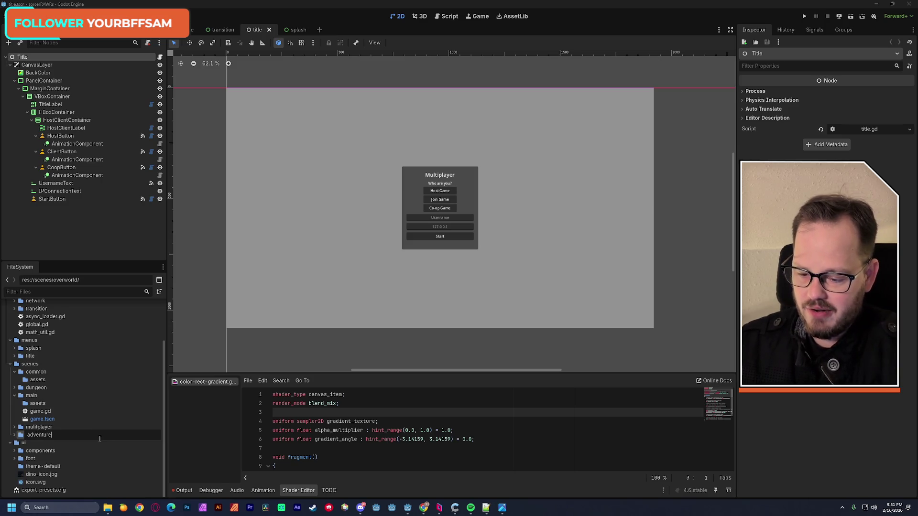
key(Return)
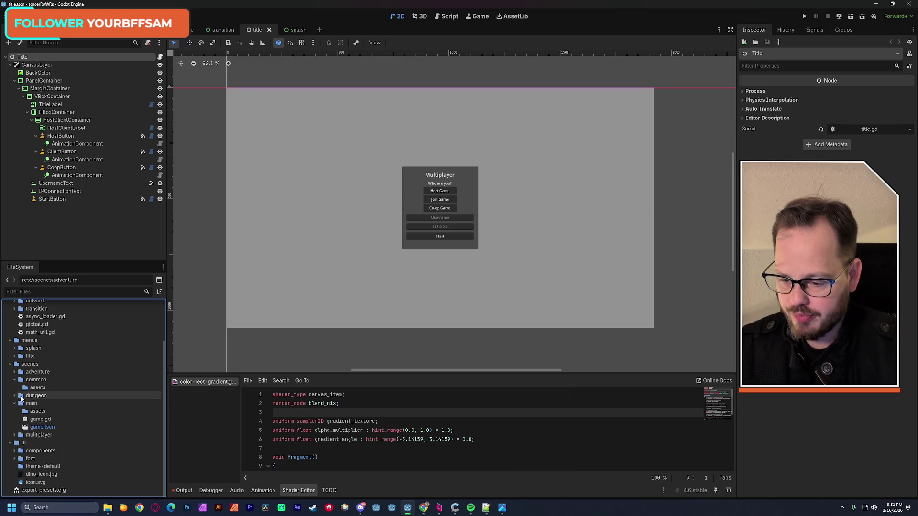
click(15, 372)
click(37, 372)
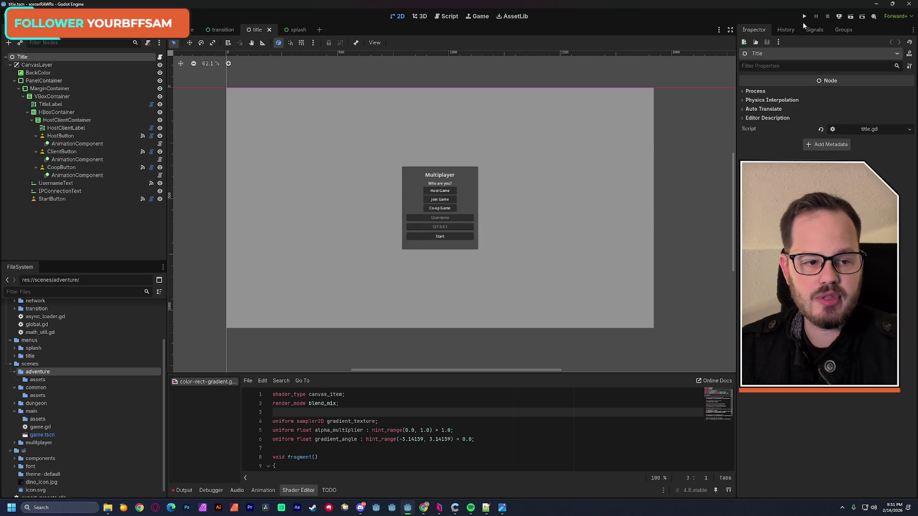
key(ctrl+n)
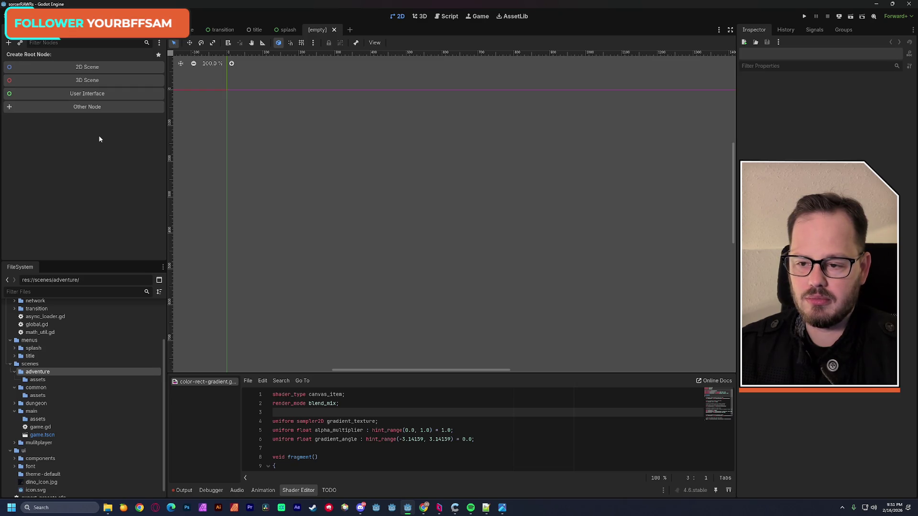
Step: Make a 3D scene with root node Adventure and save it as scenes/adventure/adventure.tscn
click(90, 82)
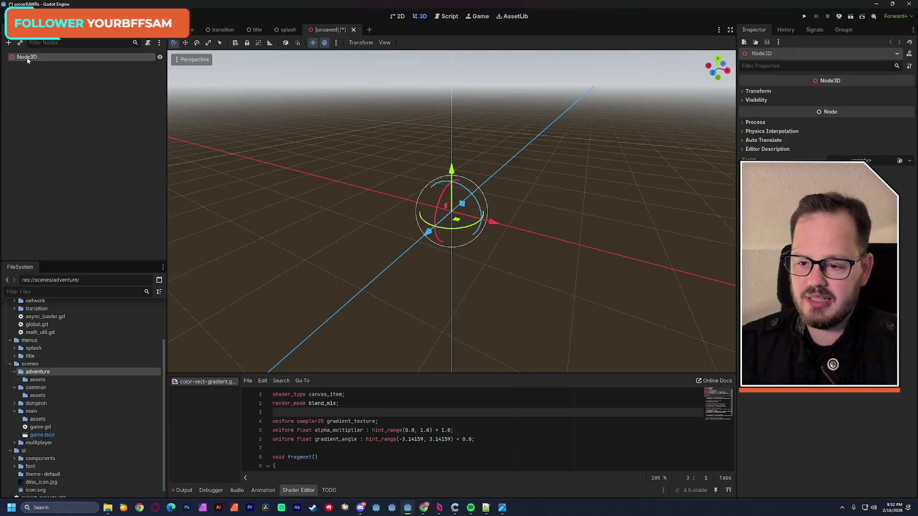
key(F2)
text(Adventure)
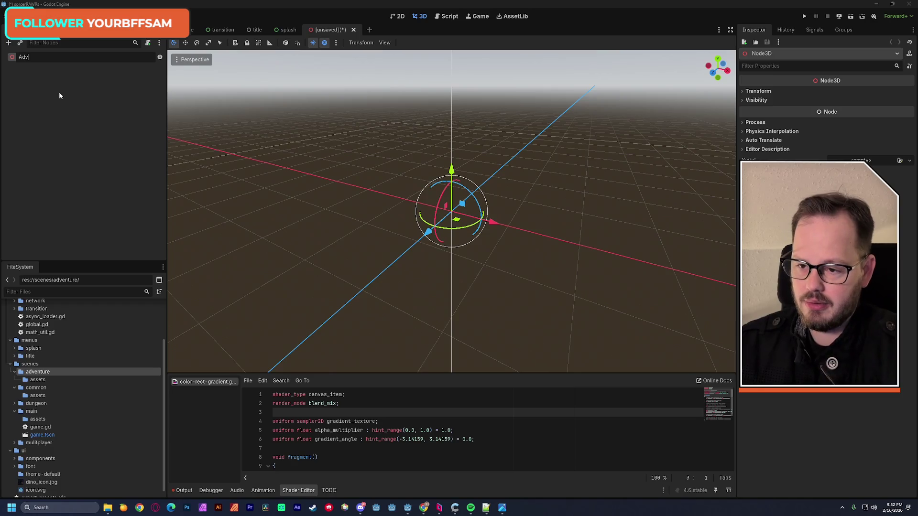
key(Return)
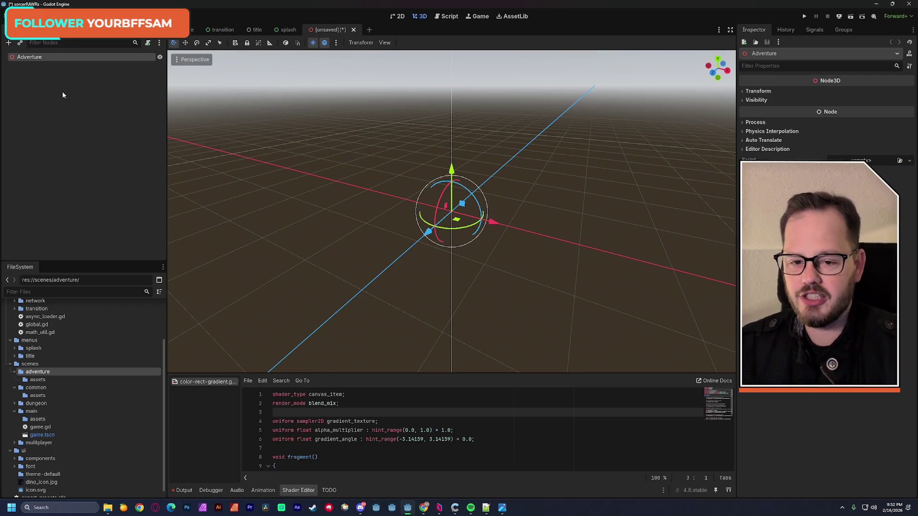
key(ctrl+s)
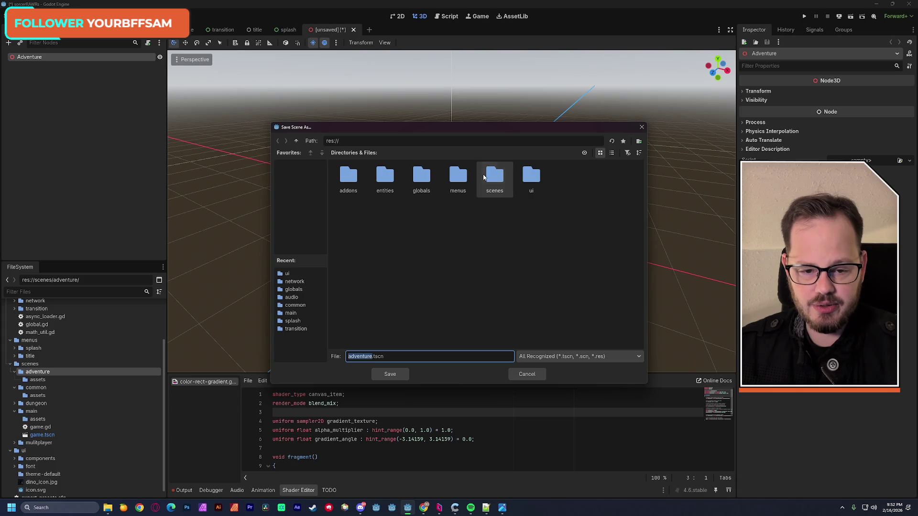
double_click(494, 180)
double_click(354, 191)
click(389, 374)
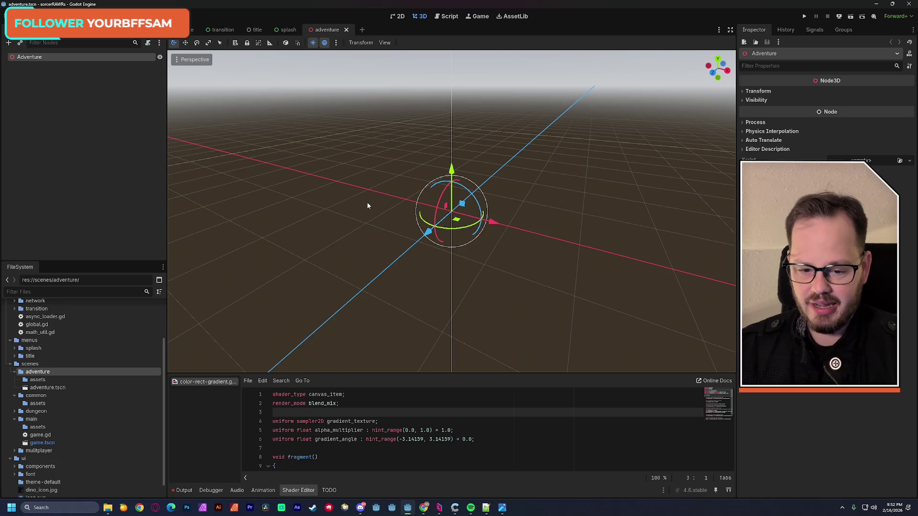
Step: Save the scene and attach a new adventure.gd script to the Adventure root node
click(56, 138)
key(ctrl+s)
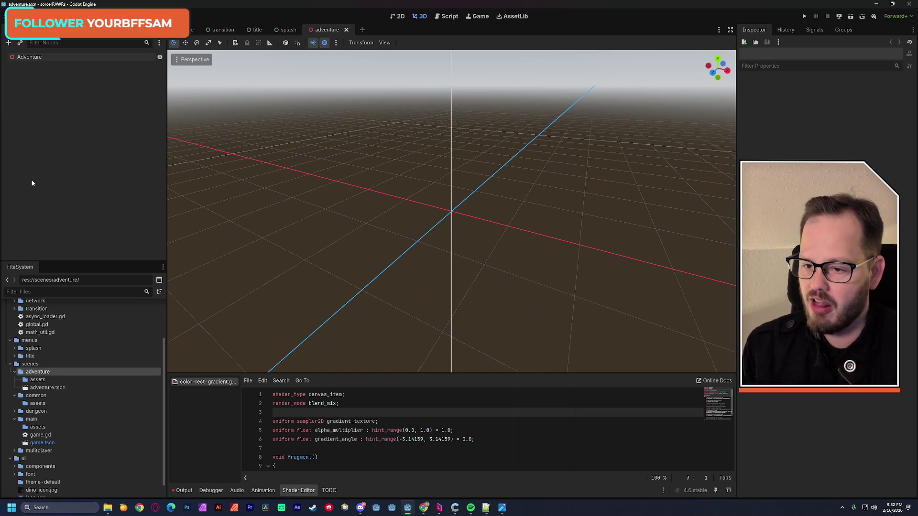
click(47, 58)
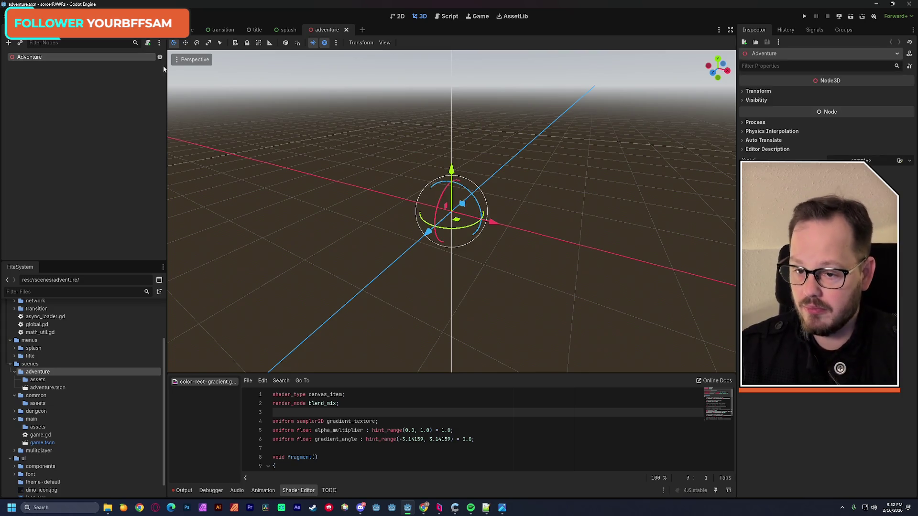
click(147, 43)
click(423, 338)
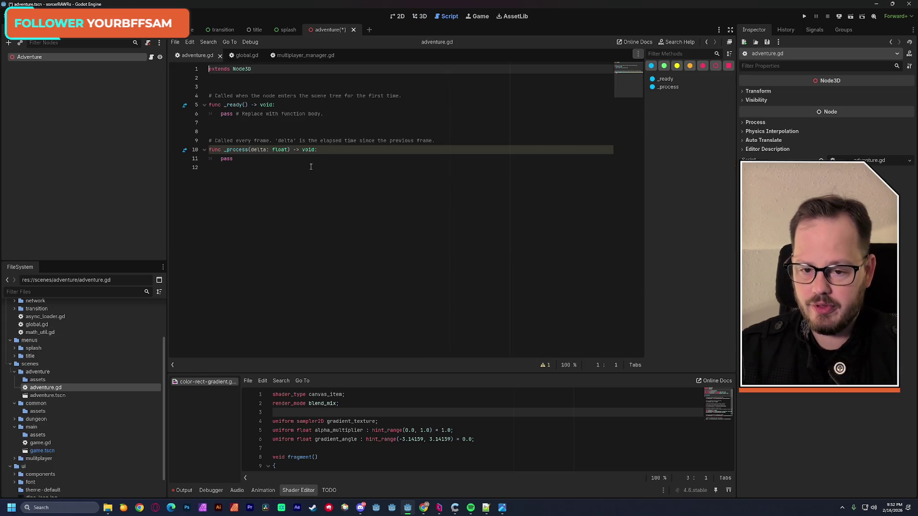
Step: Strip adventure.gd down to an empty _ready function, save it, and clear the output log
click(310, 167)
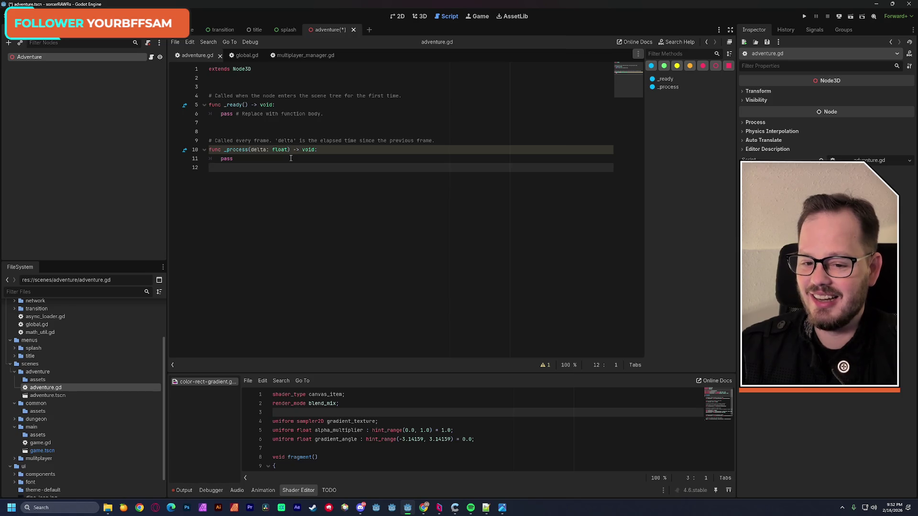
key(shift+Up)
key(shift+Up)
key(shift+Up)
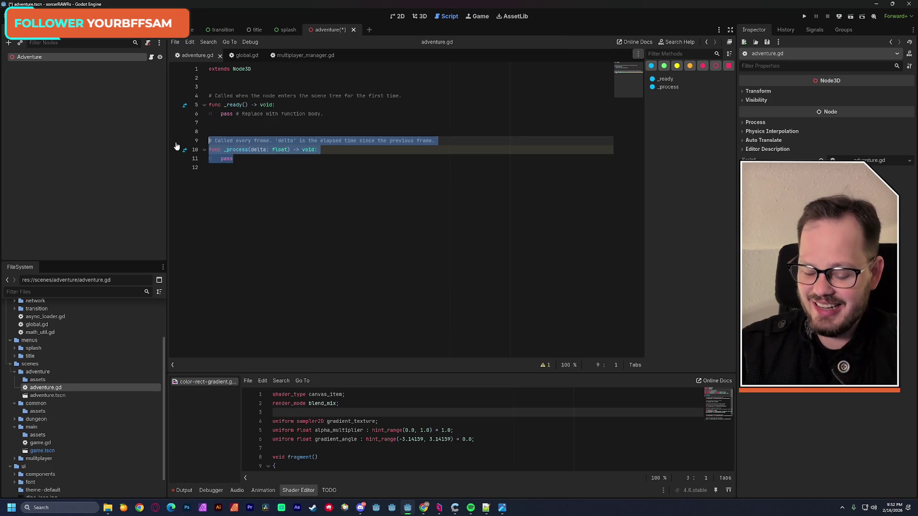
key(BackSpace)
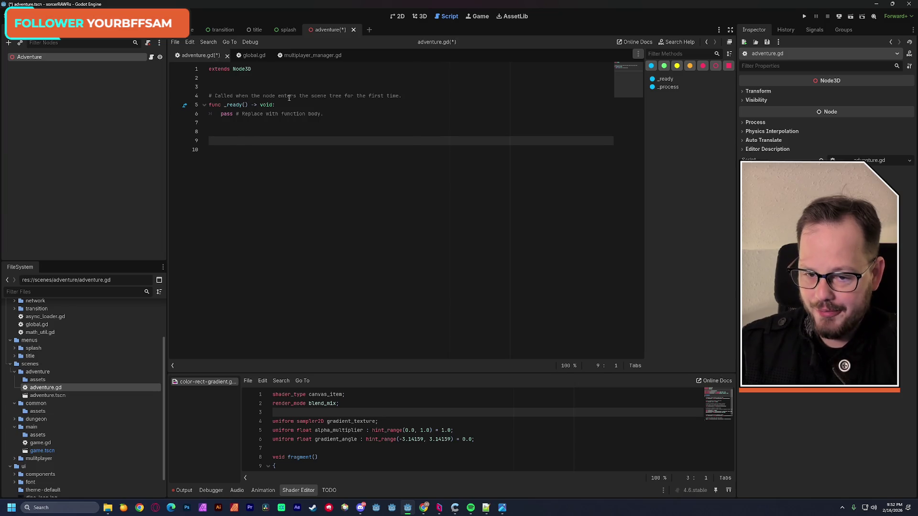
drag(396, 96, 404, 89)
key(BackSpace)
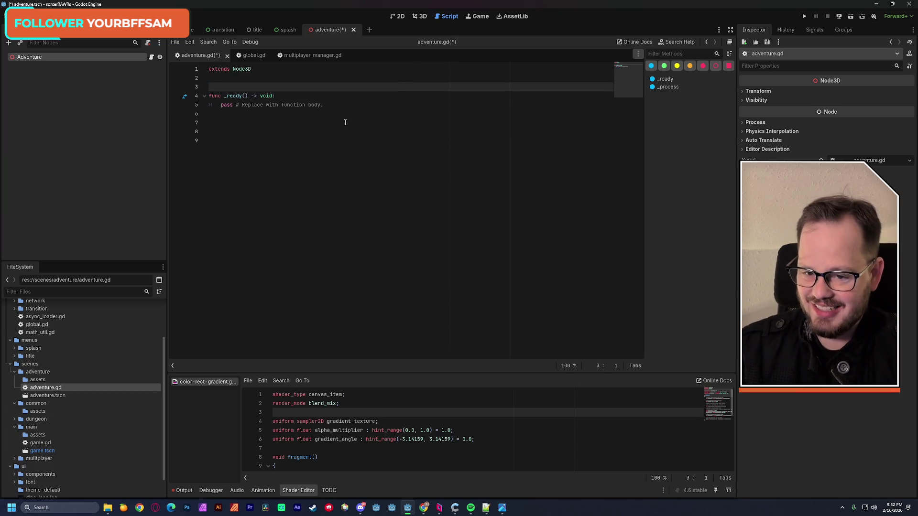
click(334, 139)
key(BackSpace)
key(BackSpace)
key(ctrl+s)
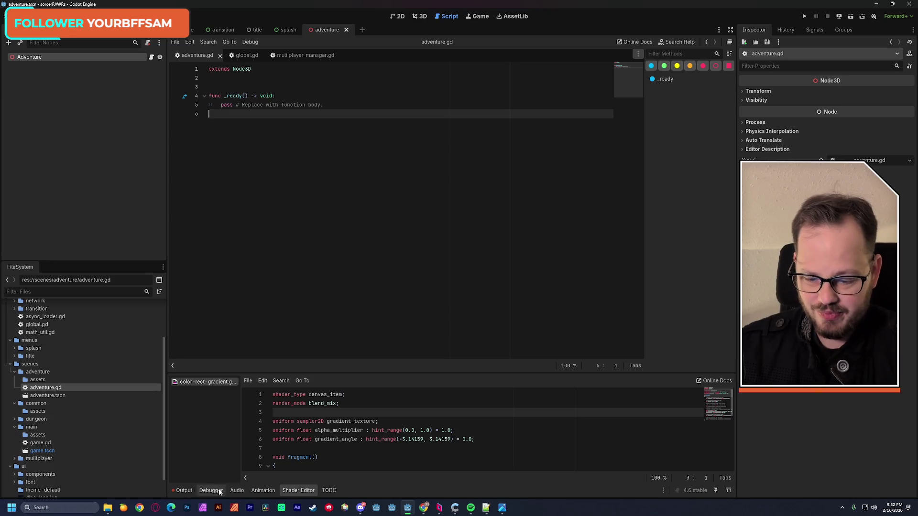
click(183, 490)
click(715, 408)
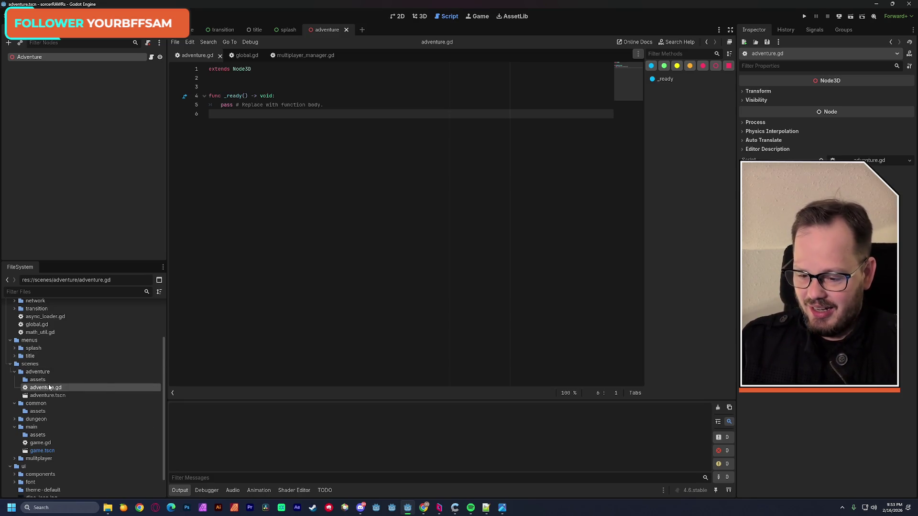
Step: Choose Create New > Folder on the adventure folder, then search for another app to open
click(41, 372)
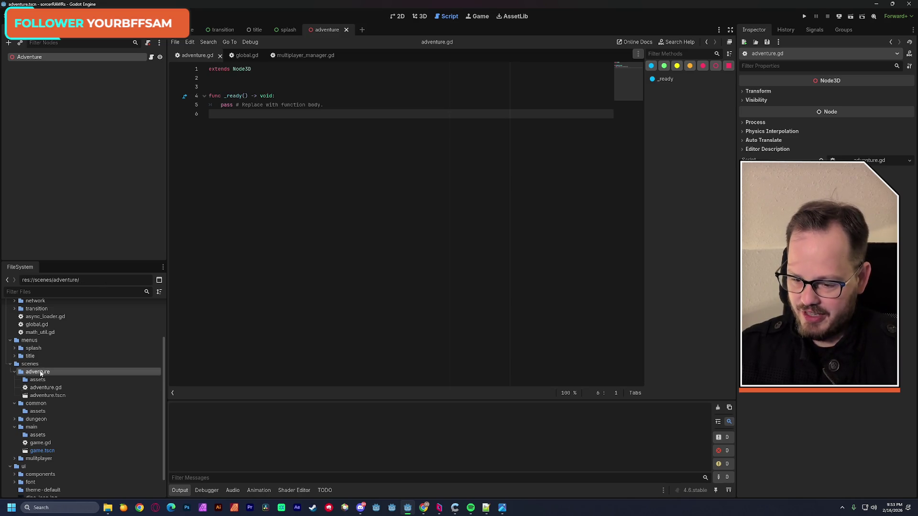
right_click(43, 372)
mouse_move(96, 371)
click(171, 372)
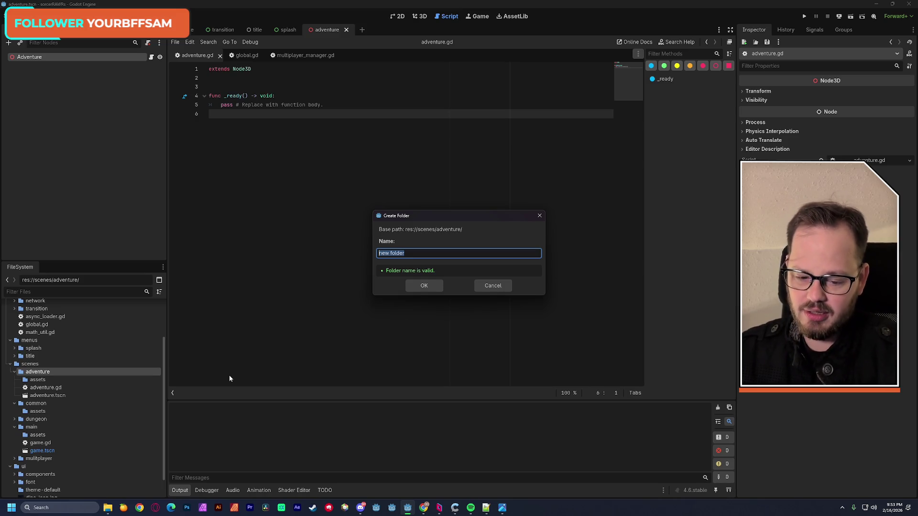
mouse_move(407, 507)
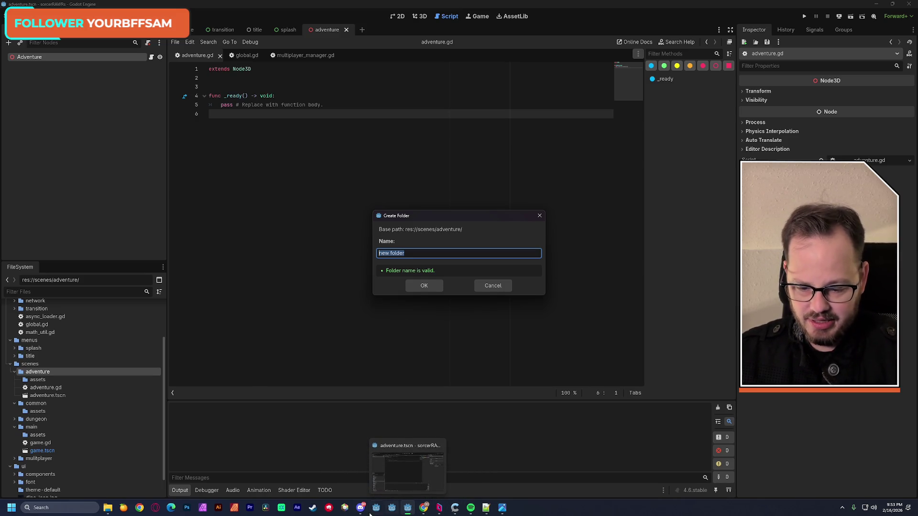
click(73, 510)
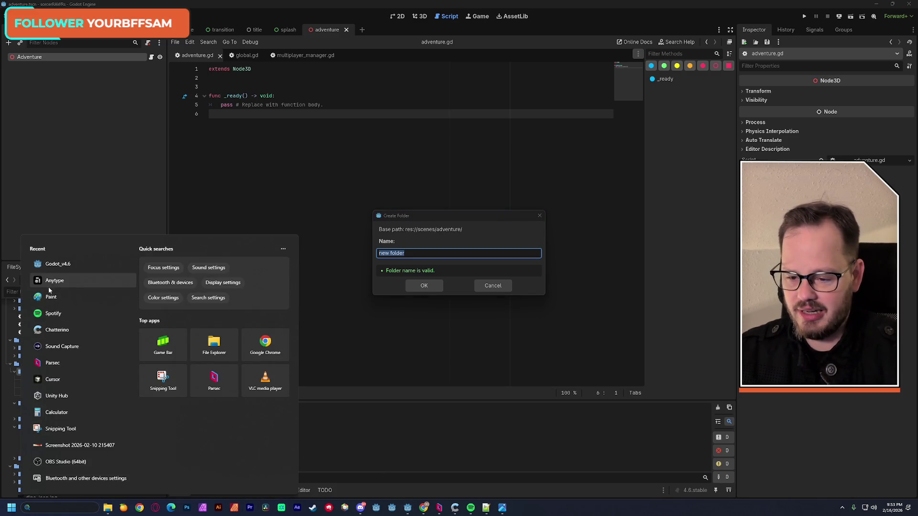
Step: Open the SorceRAWRs Game Design Document in Anytype and read through Gameplay, Mechanics and Screen Flow
click(55, 281)
scroll(363, 251, down, 3)
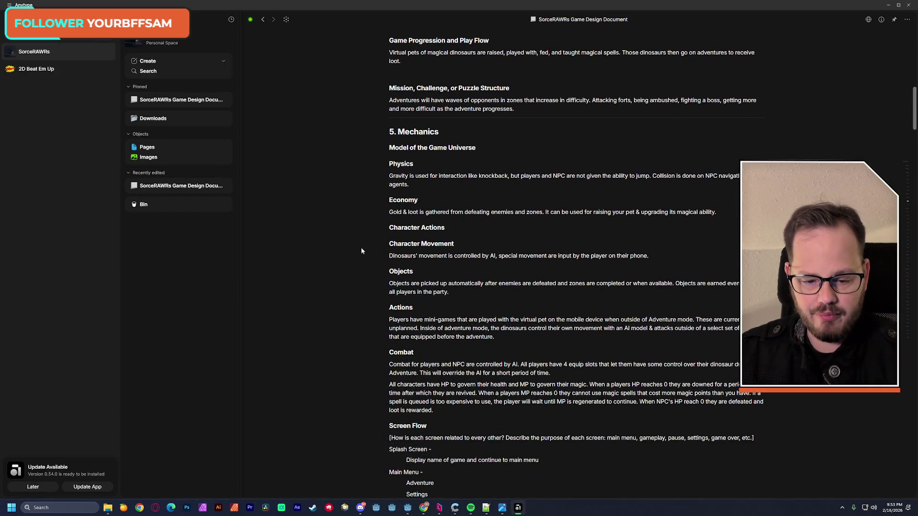
scroll(361, 250, down, 3)
scroll(361, 247, down, 1)
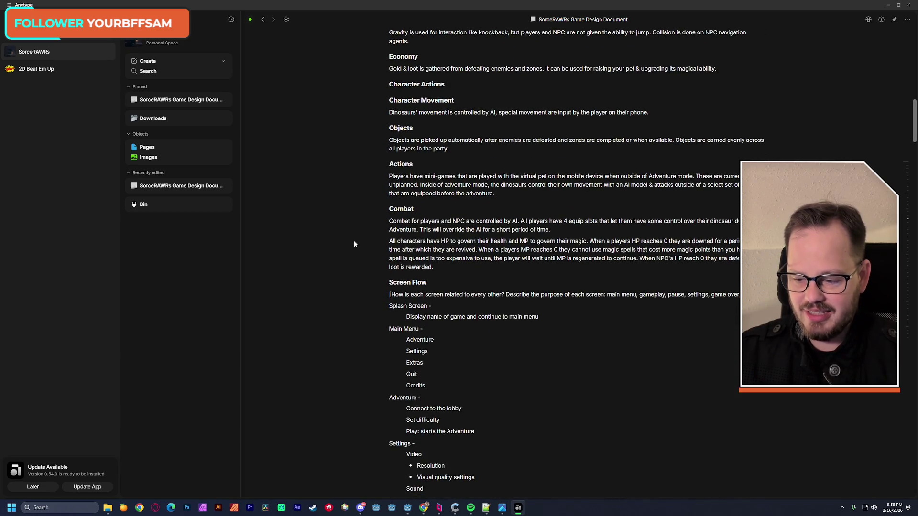
scroll(354, 245, down, 3)
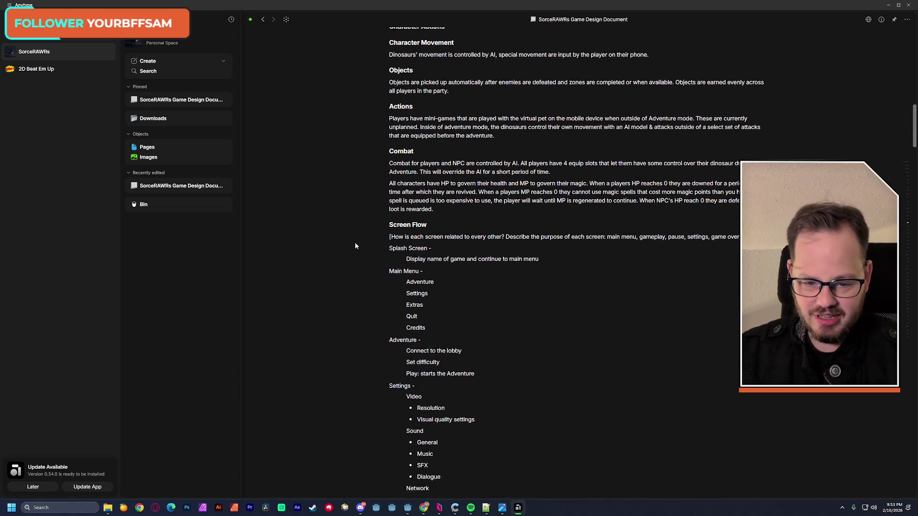
scroll(356, 246, up, 2)
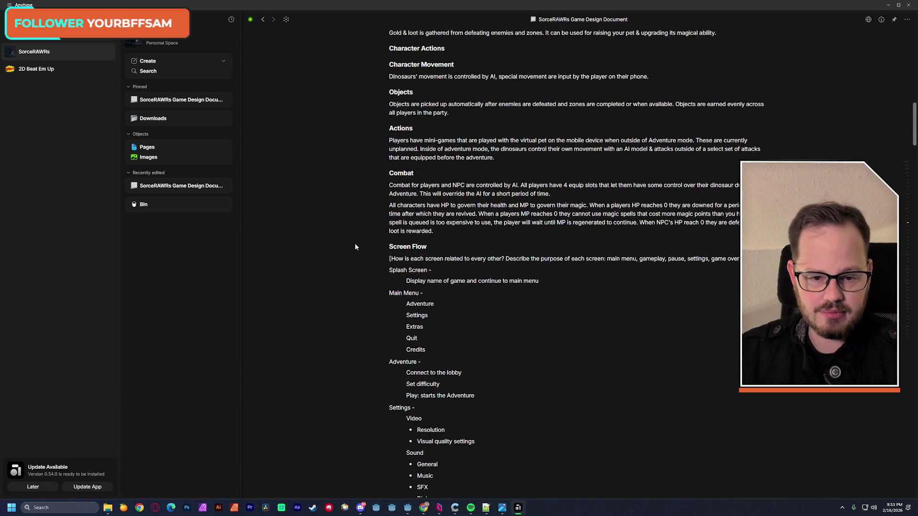
scroll(350, 247, down, 7)
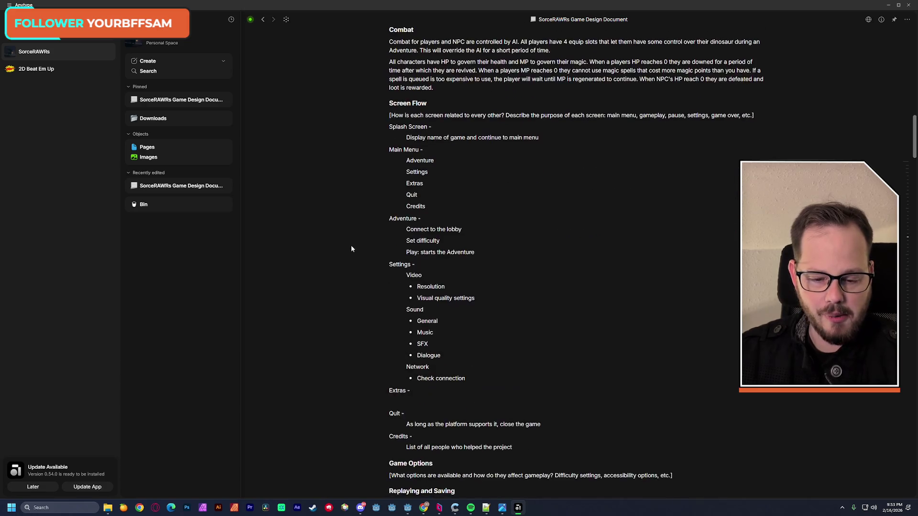
scroll(352, 246, down, 2)
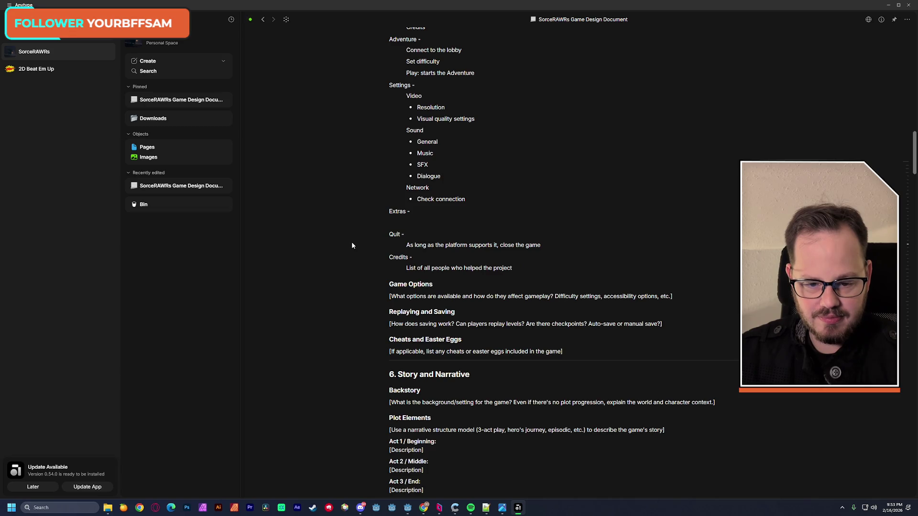
scroll(352, 245, up, 8)
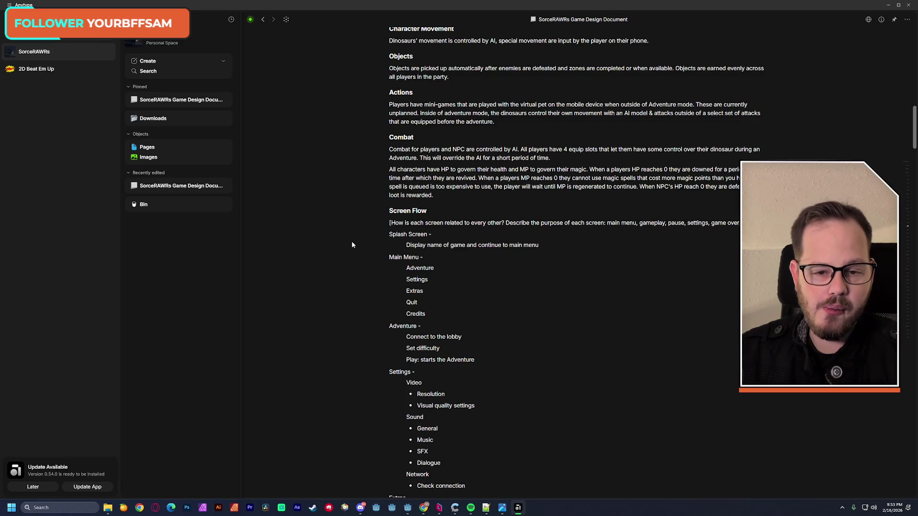
scroll(353, 233, up, 2)
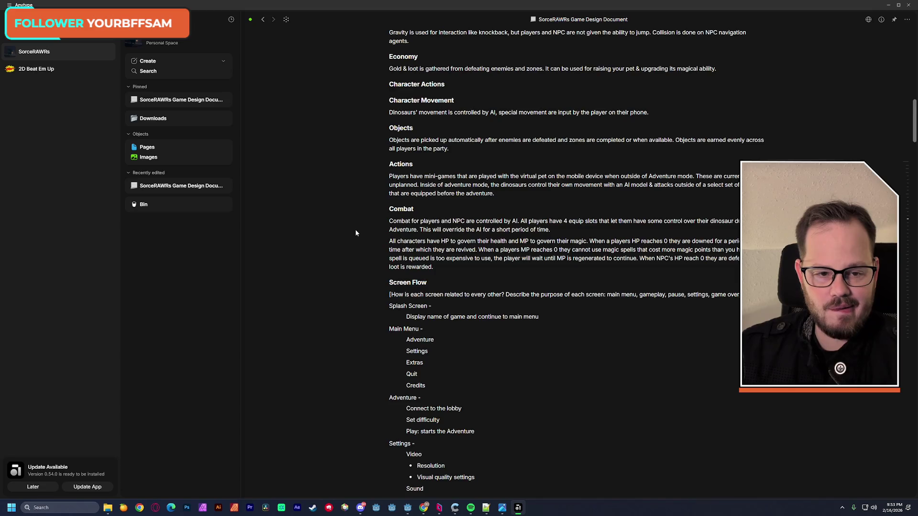
scroll(356, 233, up, 2)
scroll(354, 233, up, 4)
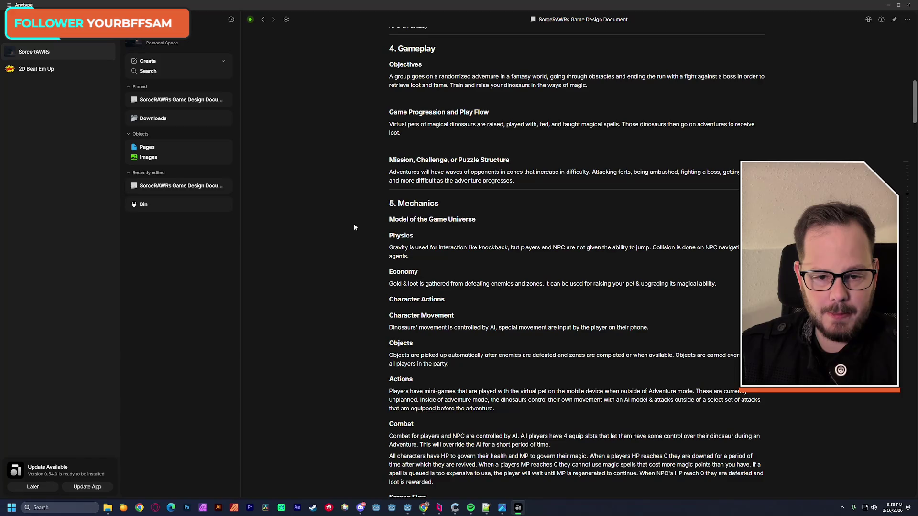
scroll(353, 227, up, 1)
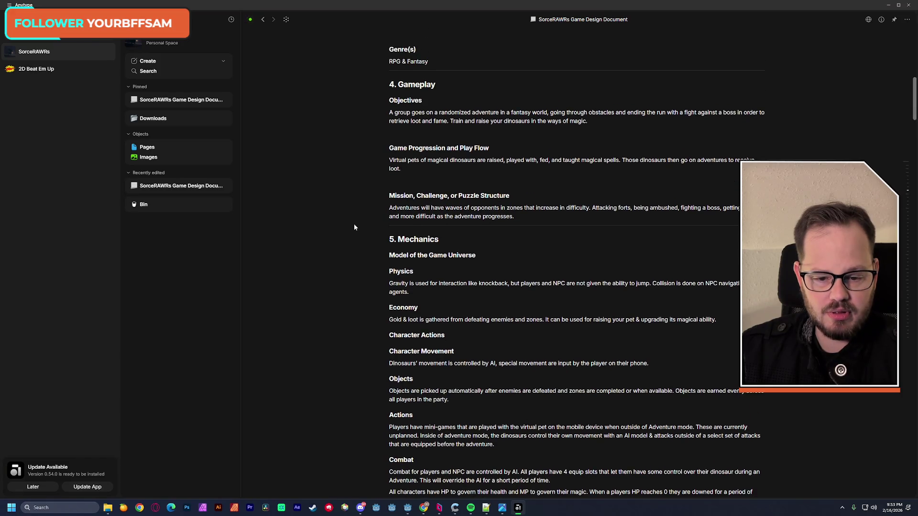
scroll(354, 227, down, 2)
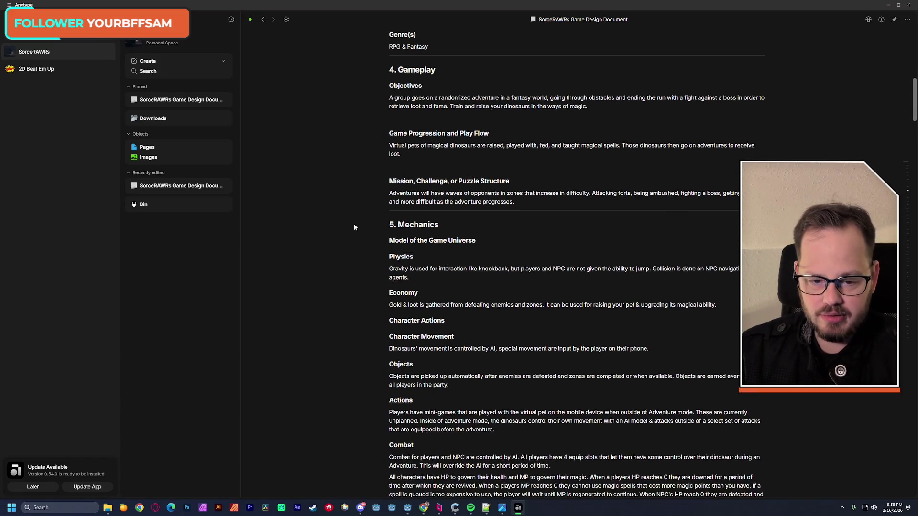
scroll(347, 226, down, 2)
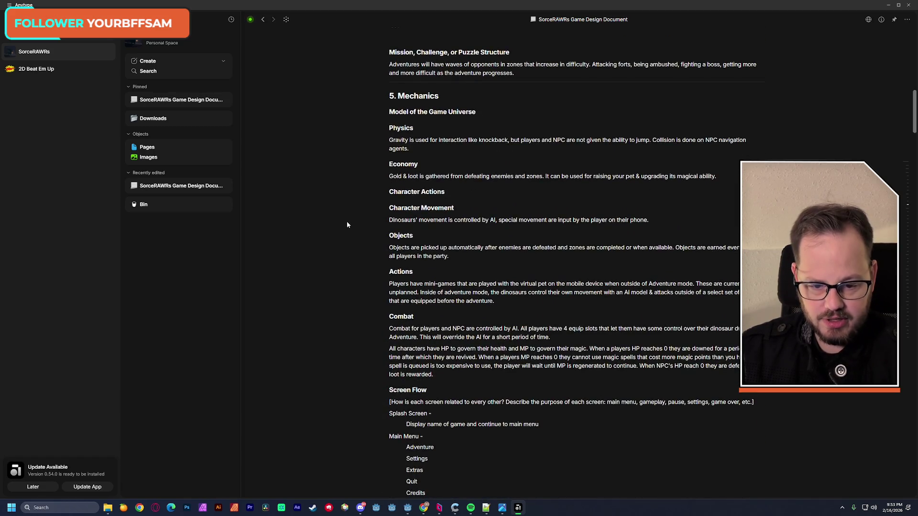
scroll(347, 224, down, 3)
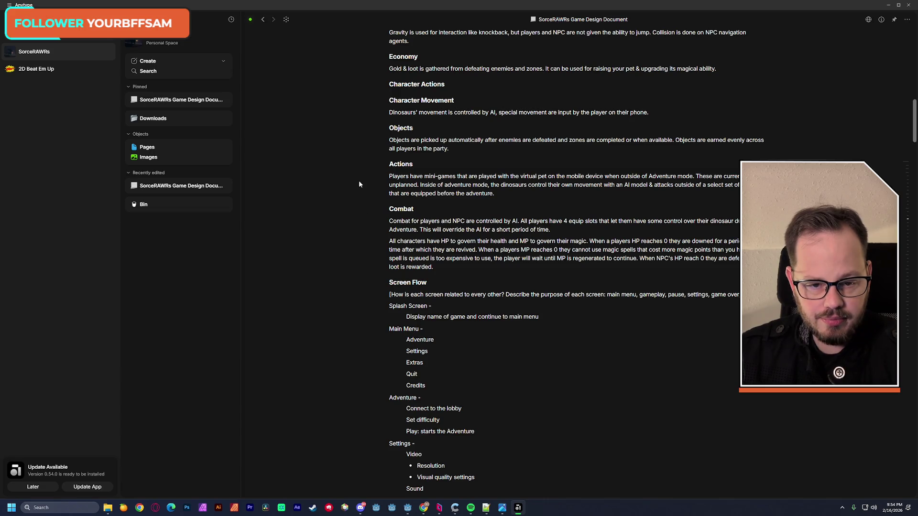
scroll(361, 186, up, 1)
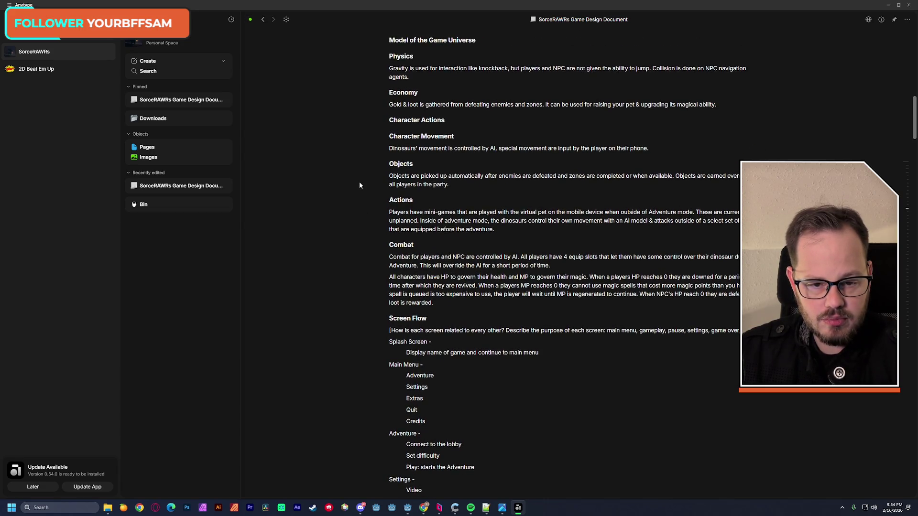
scroll(359, 186, up, 3)
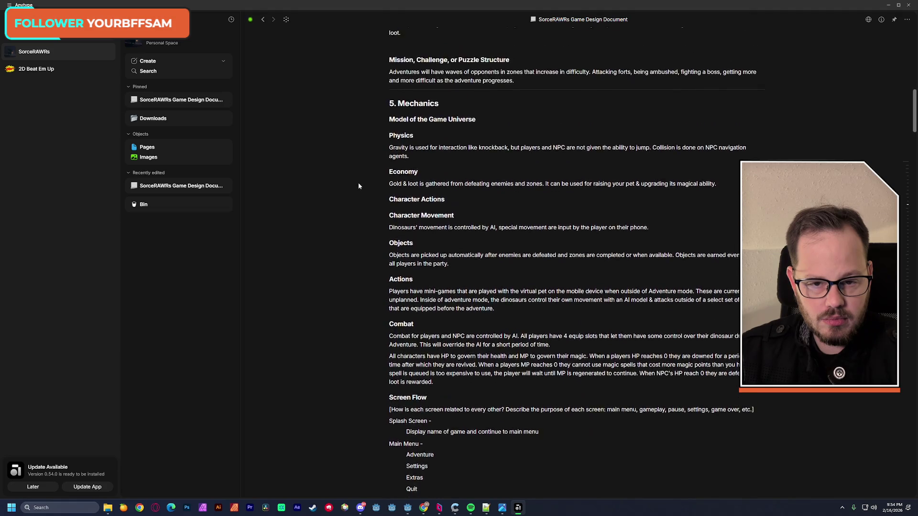
scroll(358, 186, up, 4)
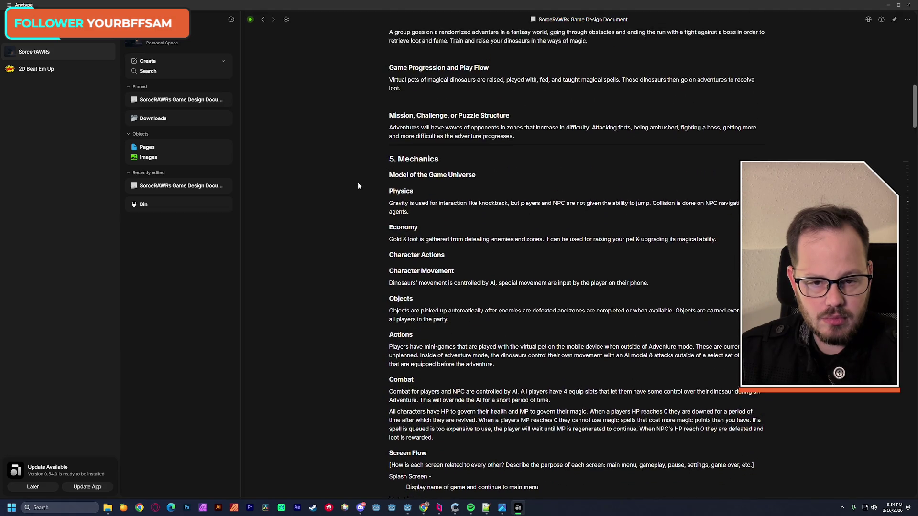
scroll(358, 186, down, 3)
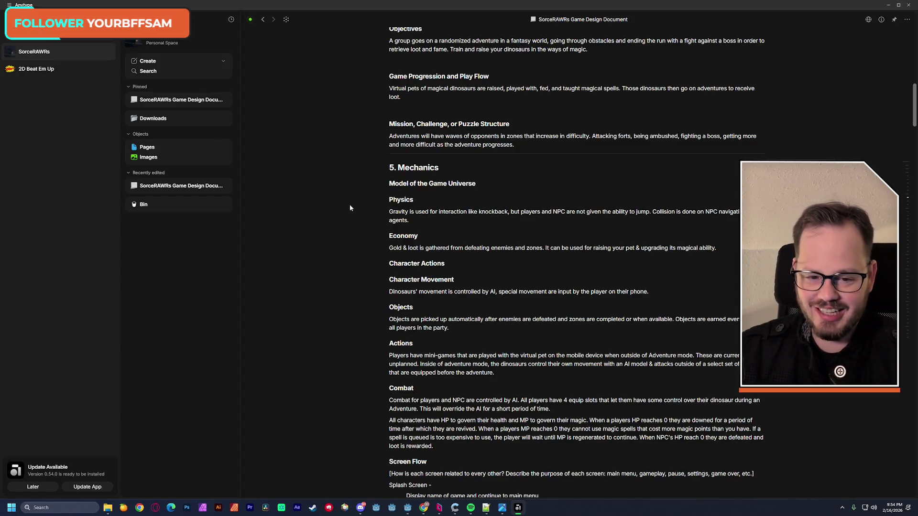
scroll(349, 206, down, 1)
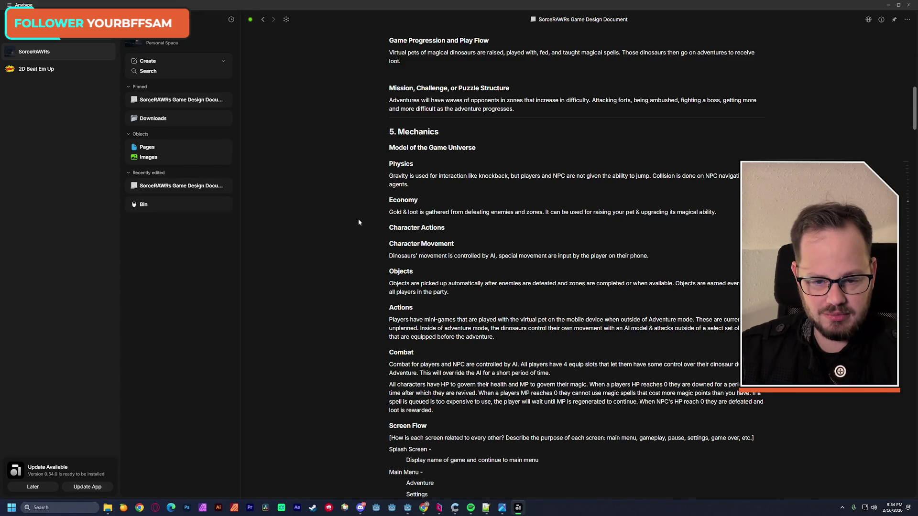
scroll(359, 223, down, 2)
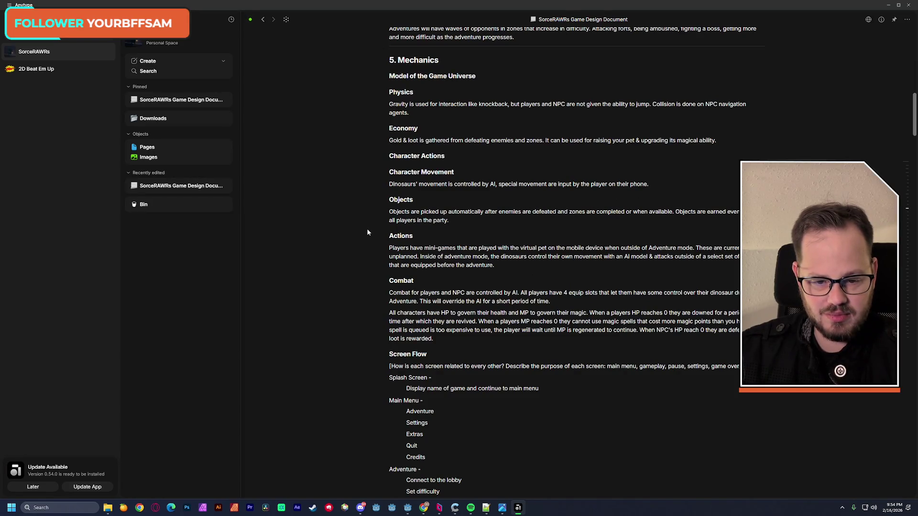
scroll(367, 233, down, 1)
scroll(367, 235, down, 1)
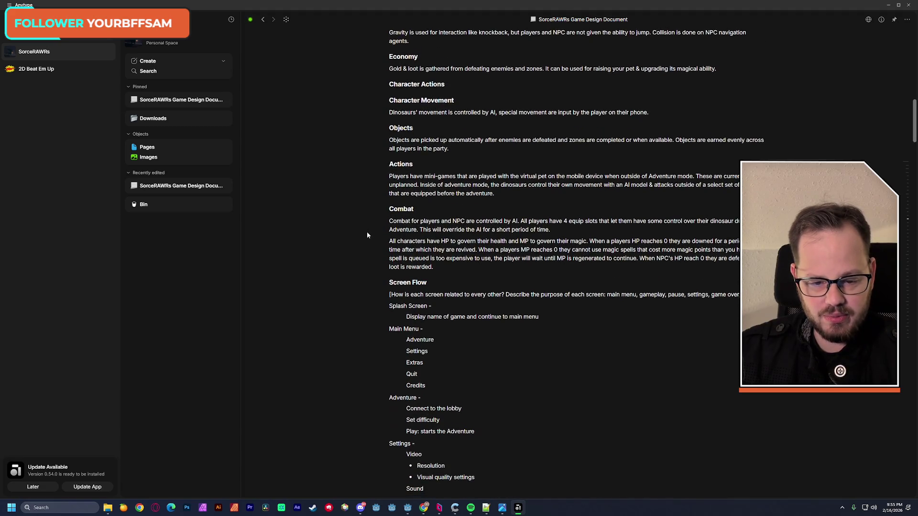
scroll(366, 235, down, 3)
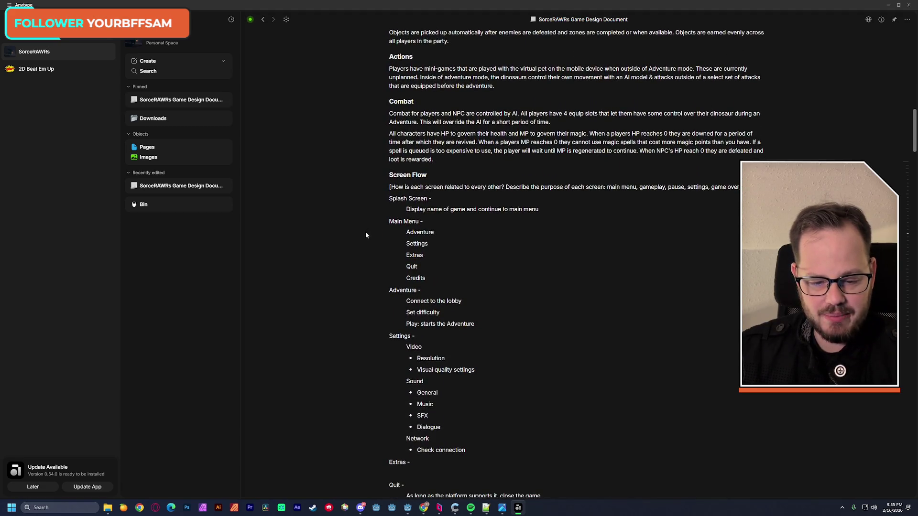
scroll(366, 234, down, 4)
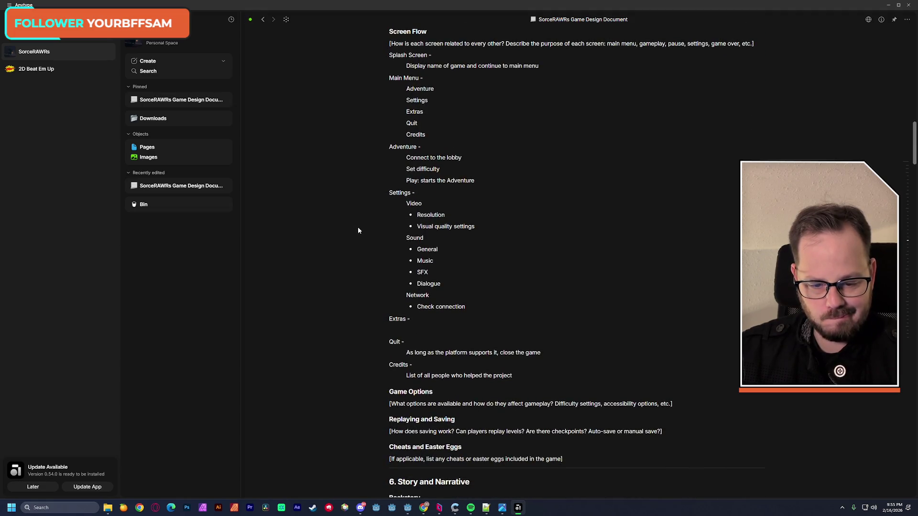
scroll(357, 231, down, 2)
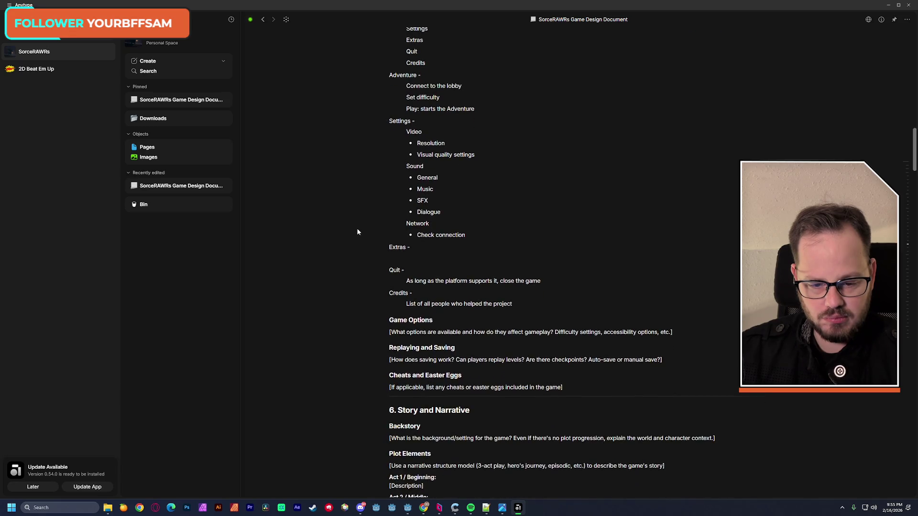
scroll(357, 231, down, 5)
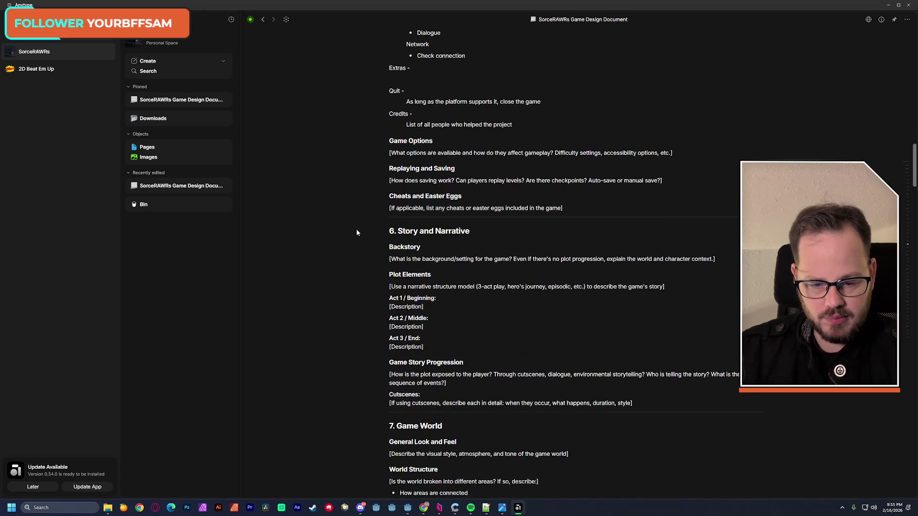
scroll(357, 233, up, 15)
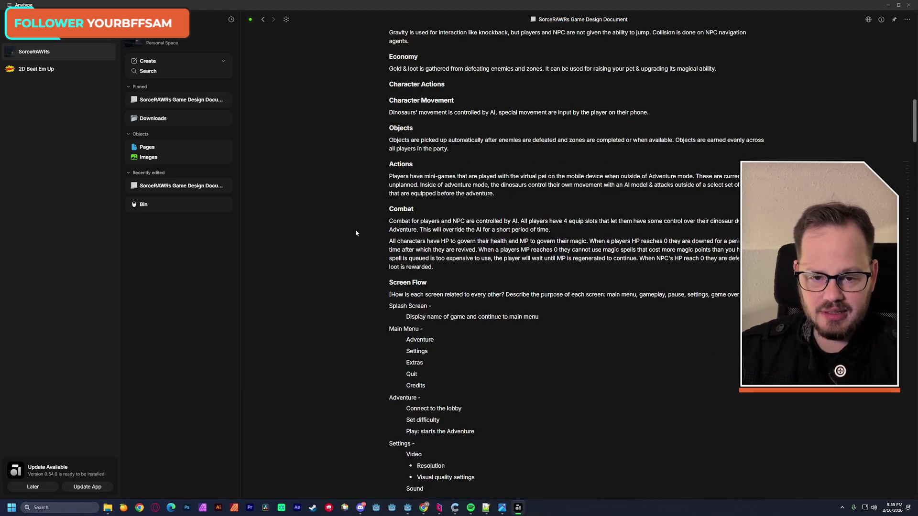
scroll(355, 233, up, 10)
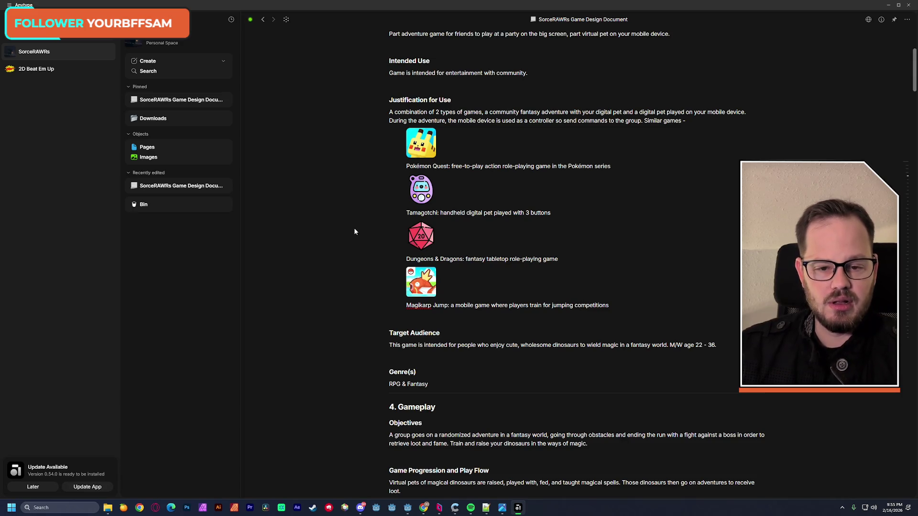
scroll(354, 232, up, 1)
scroll(354, 231, up, 5)
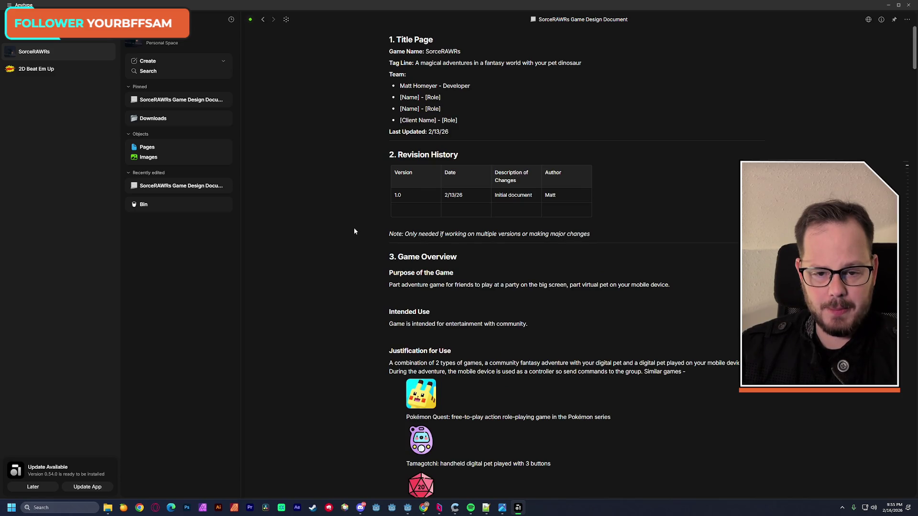
scroll(353, 231, down, 10)
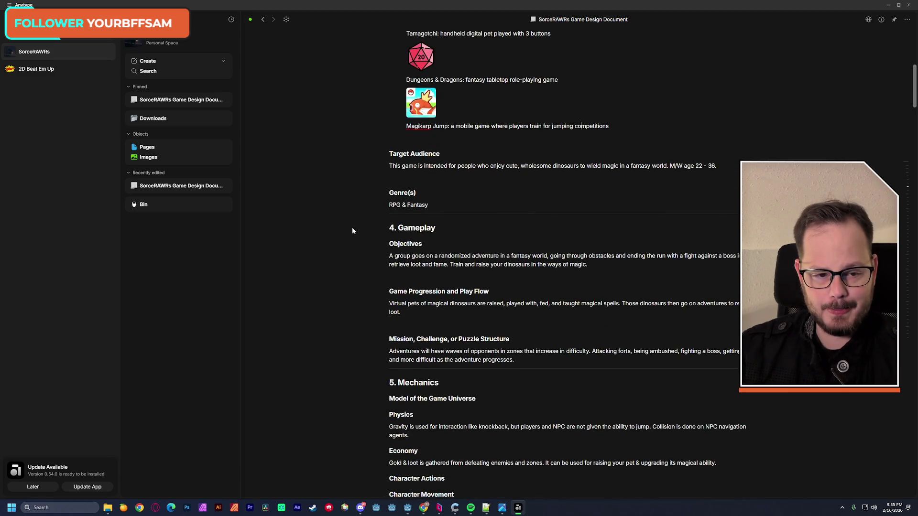
scroll(351, 228, down, 1)
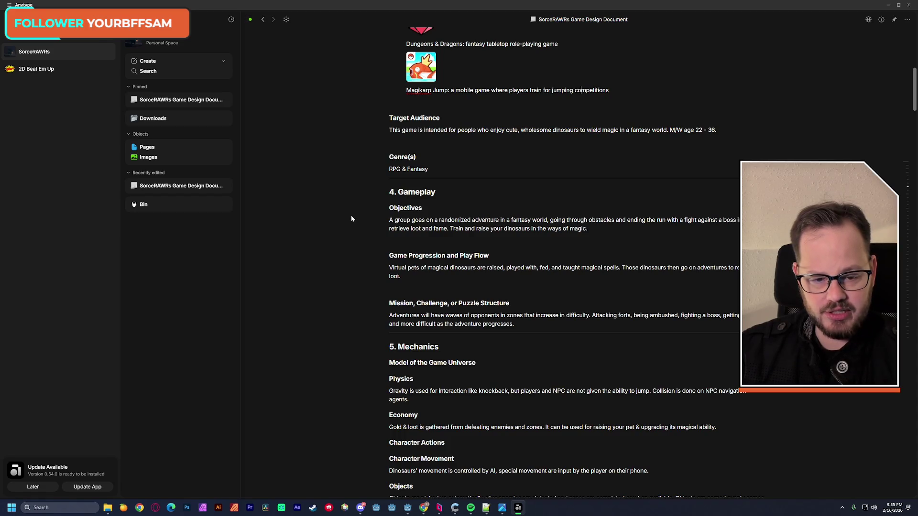
scroll(354, 216, down, 3)
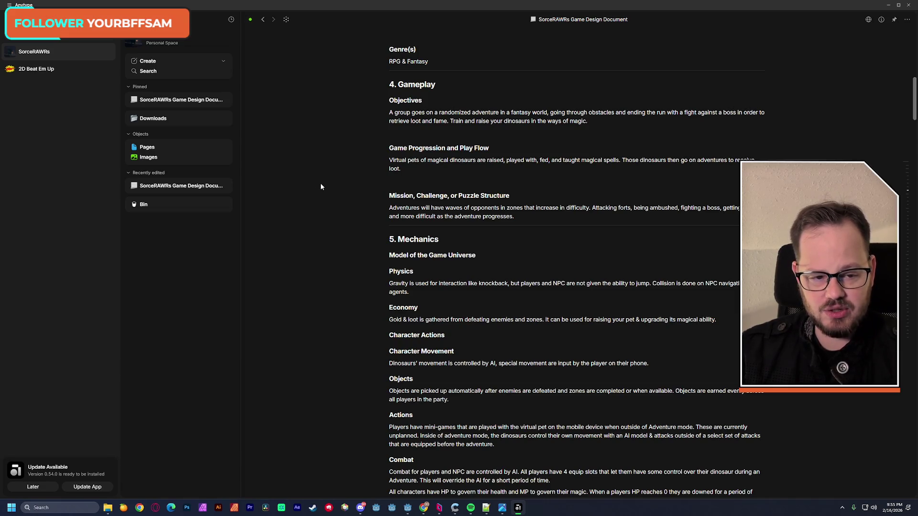
scroll(334, 173, down, 1)
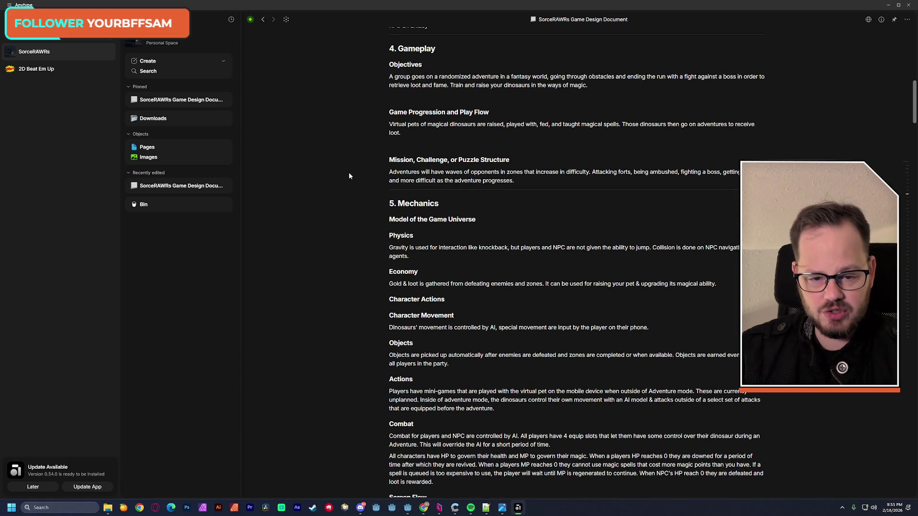
drag(506, 172, 523, 174)
click(525, 173)
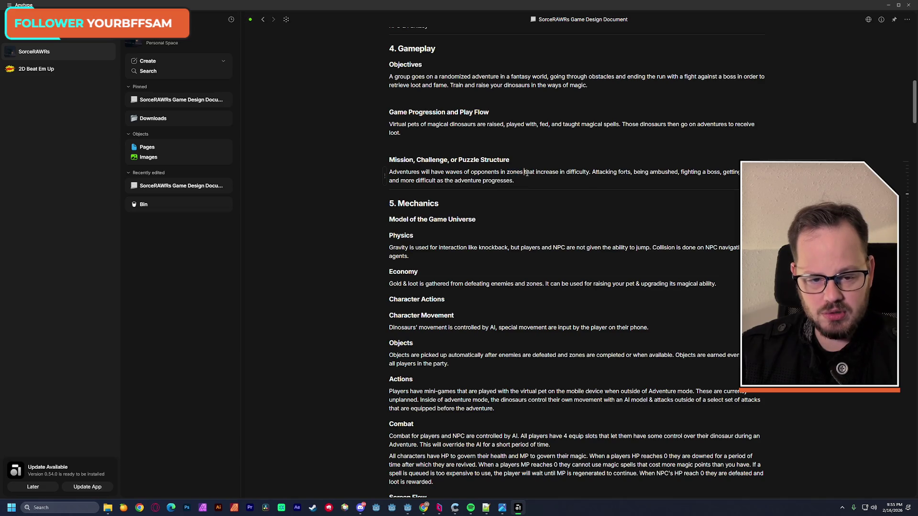
Step: Return to Godot and name the new folder 'zones'
click(888, 4)
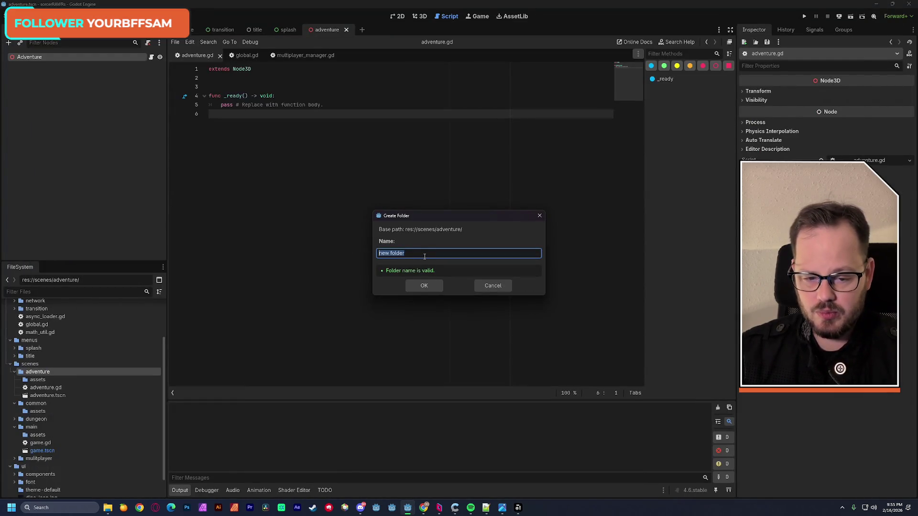
text(zones)
key(Return)
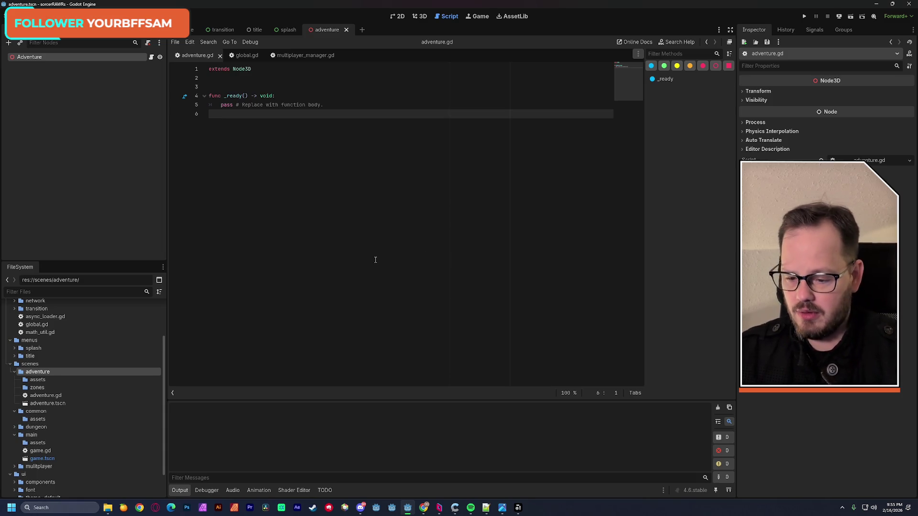
Step: Start creating a new resource in the zones folder, then cancel it
right_click(39, 389)
mouse_move(67, 372)
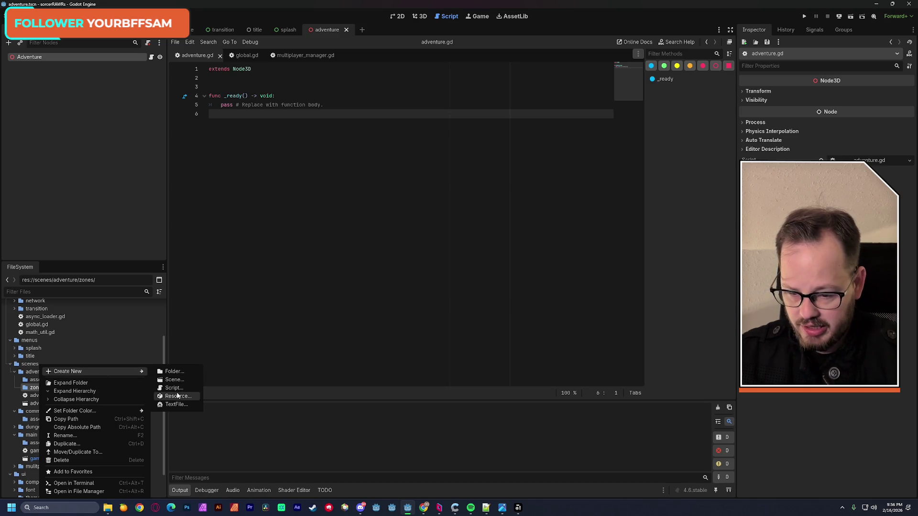
click(179, 396)
click(518, 373)
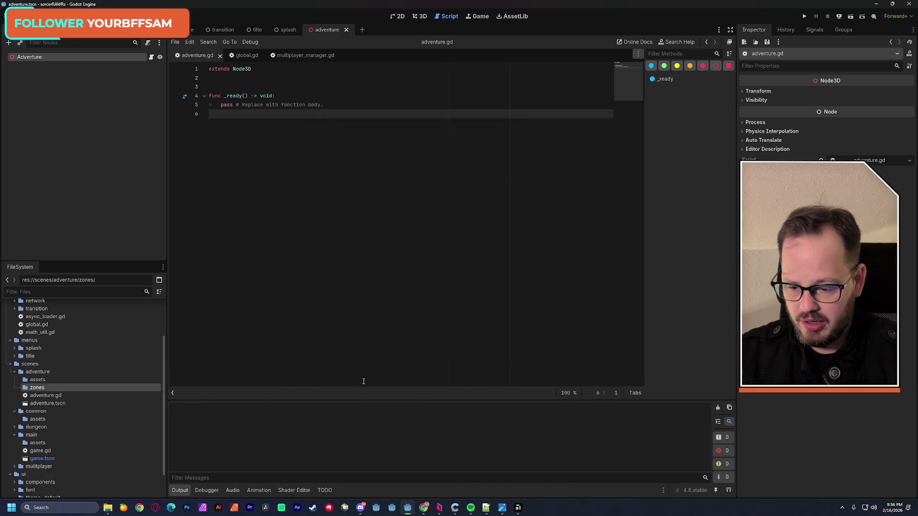
Step: Start a Node-rooted scene named 'zone' in zones, check its extensions, then abandon it
right_click(39, 388)
mouse_move(63, 372)
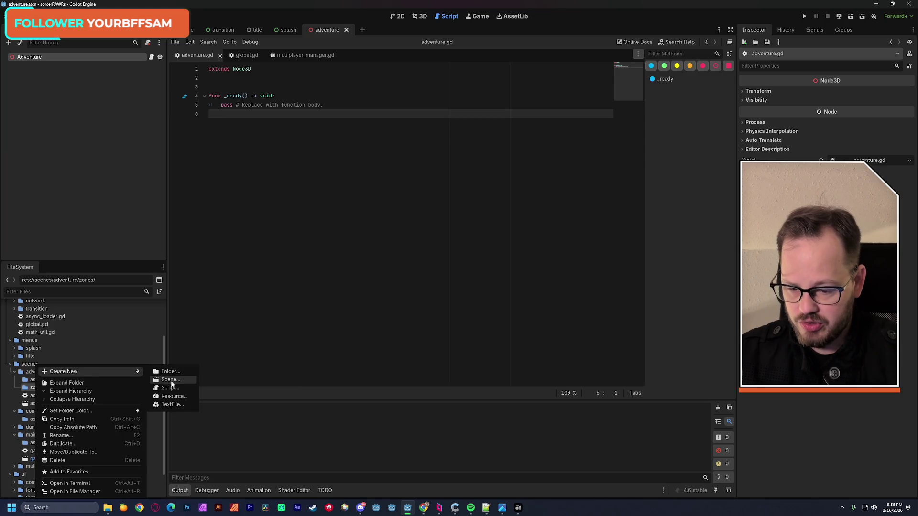
click(172, 381)
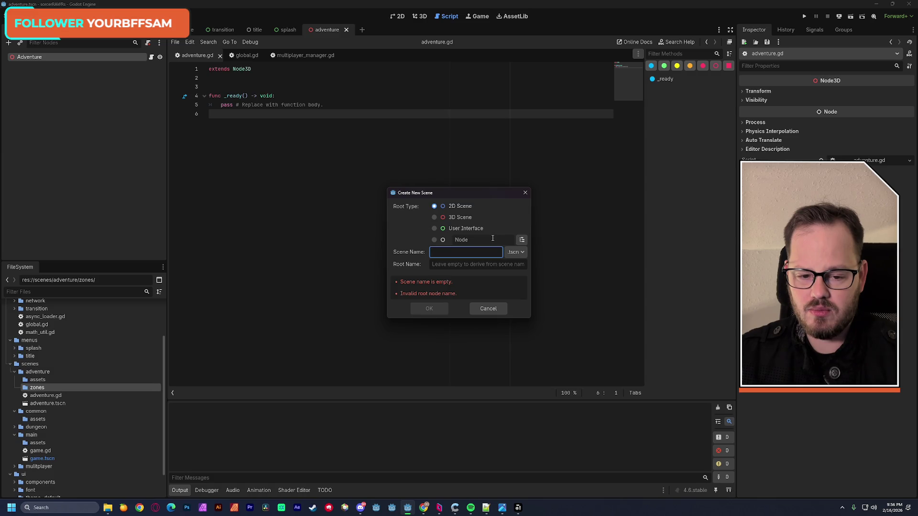
click(434, 241)
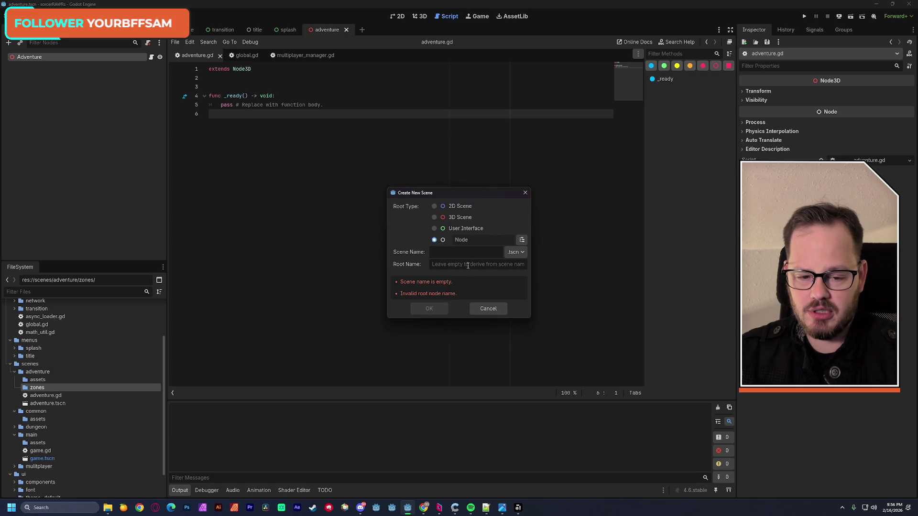
text(zone)
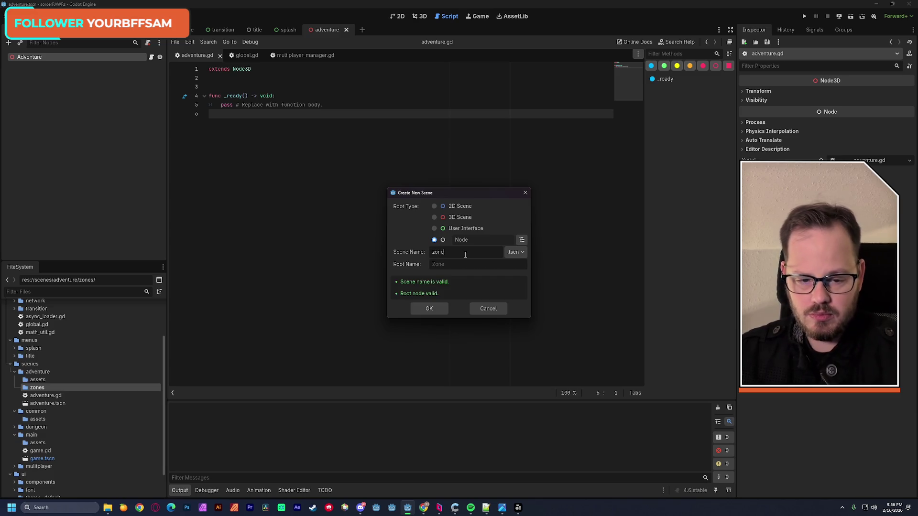
click(522, 252)
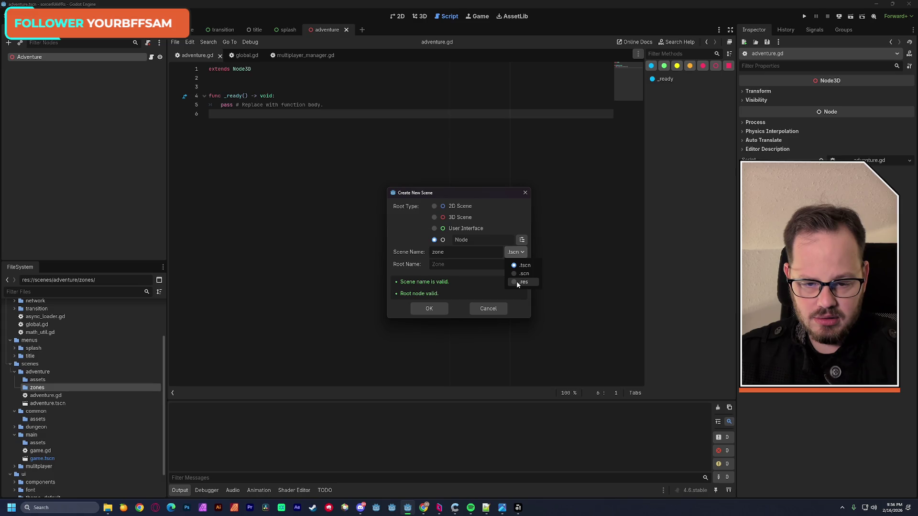
click(494, 322)
click(488, 308)
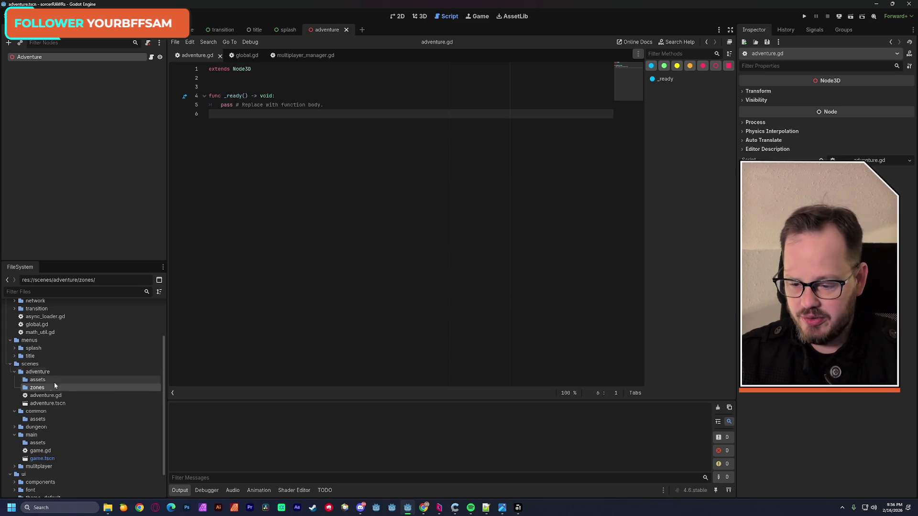
Step: Create a new zone.gd script in the zones folder
right_click(38, 388)
mouse_move(122, 369)
click(176, 387)
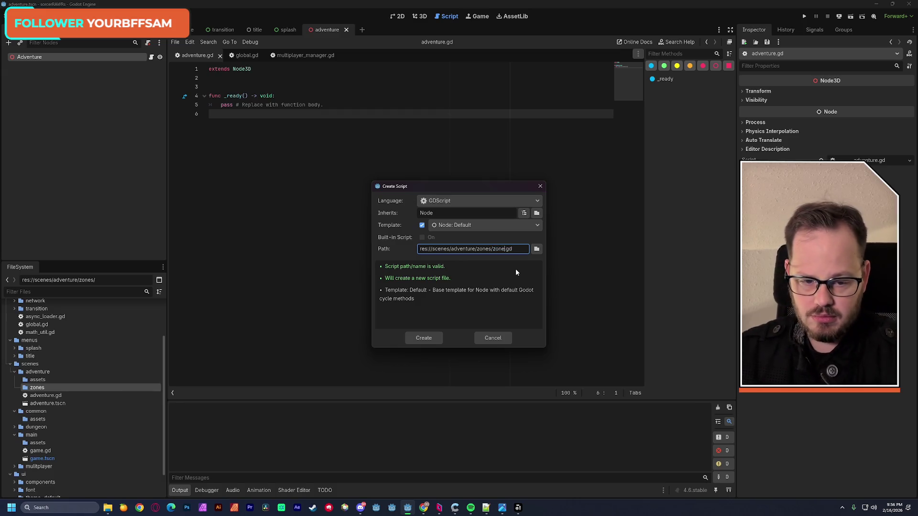
click(433, 340)
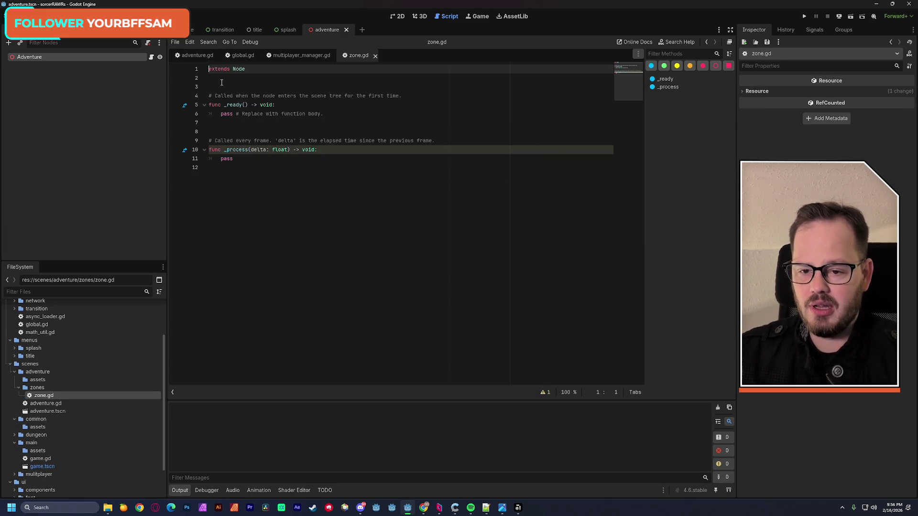
Step: Make zone.gd extend Resource, delete the template _ready and _process functions, and save
double_click(239, 69)
text(Res)
key(Return)
drag(208, 95, 285, 182)
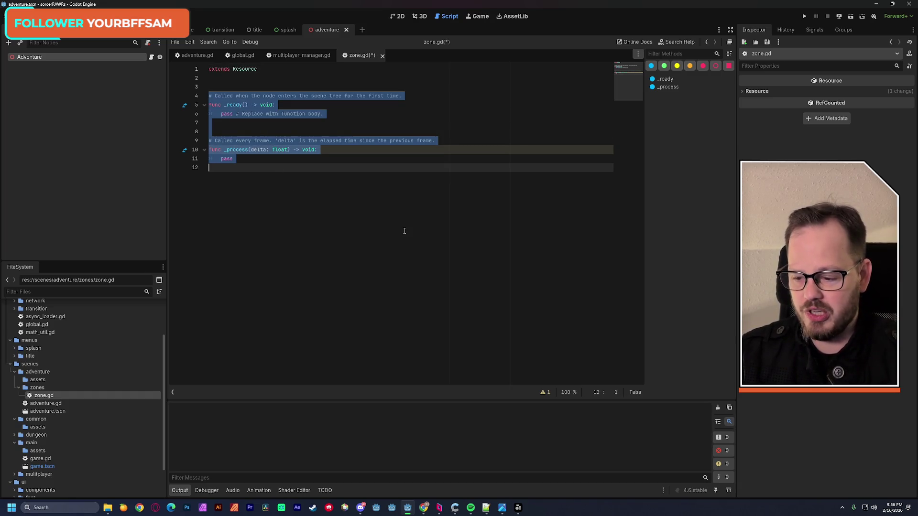
key(BackSpace)
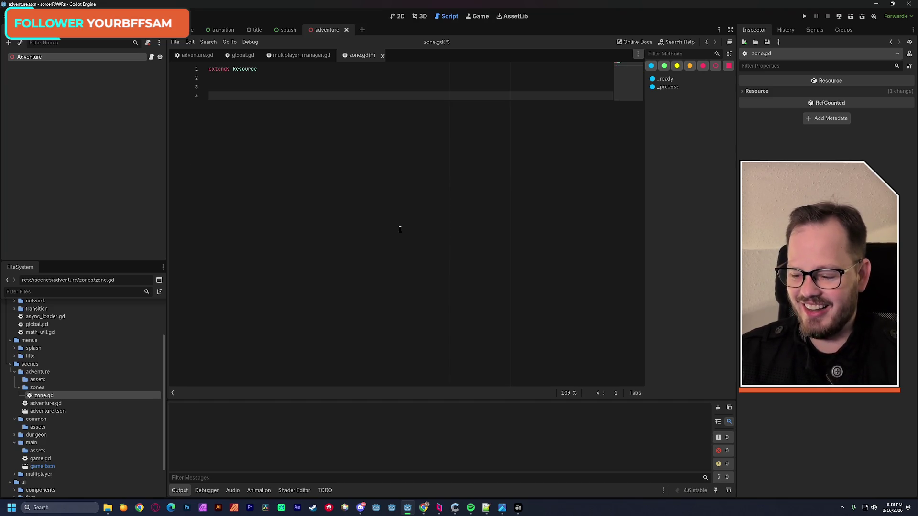
key(ctrl+s)
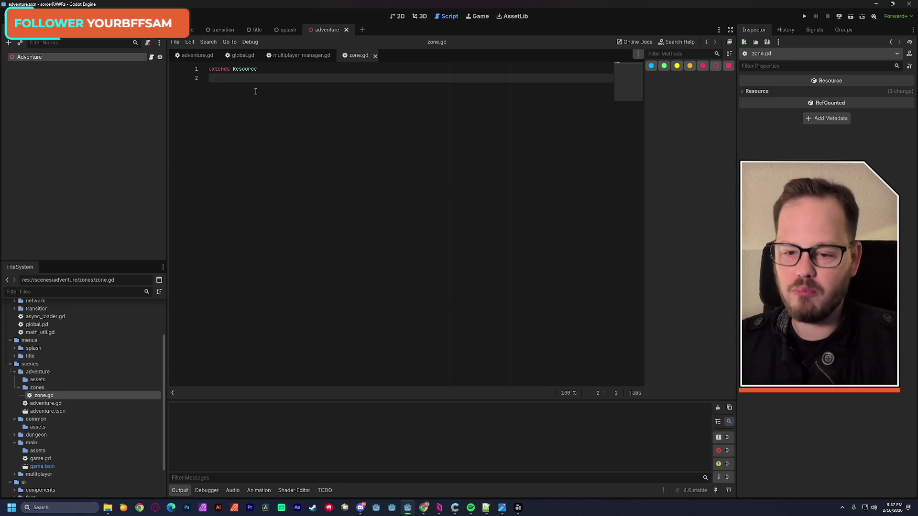
key(Return)
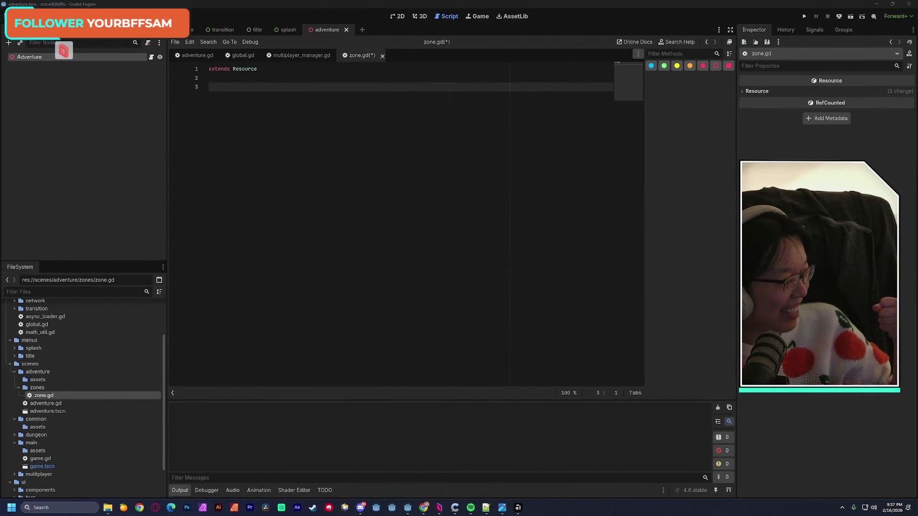
mouse_move(917, 39)
mouse_down()
mouse_move(556, 39)
mouse_move(478, 19)
mouse_move(466, 3)
mouse_up()
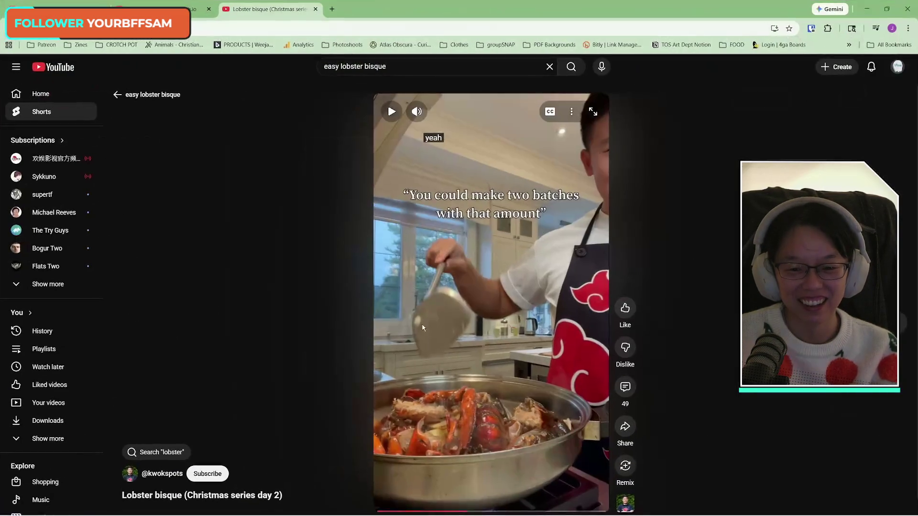
Step: Replay the lobster bisque Short from the start, pause it, and shrink the browser out of view
click(377, 512)
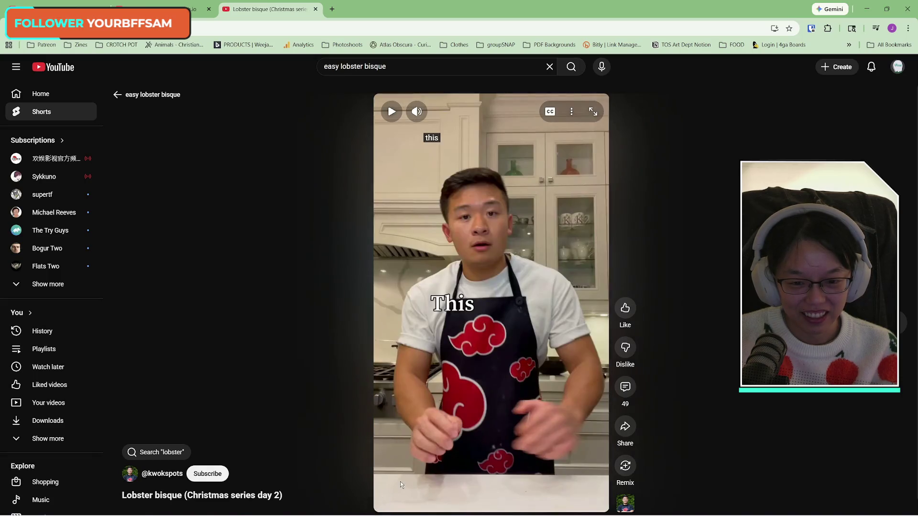
click(495, 333)
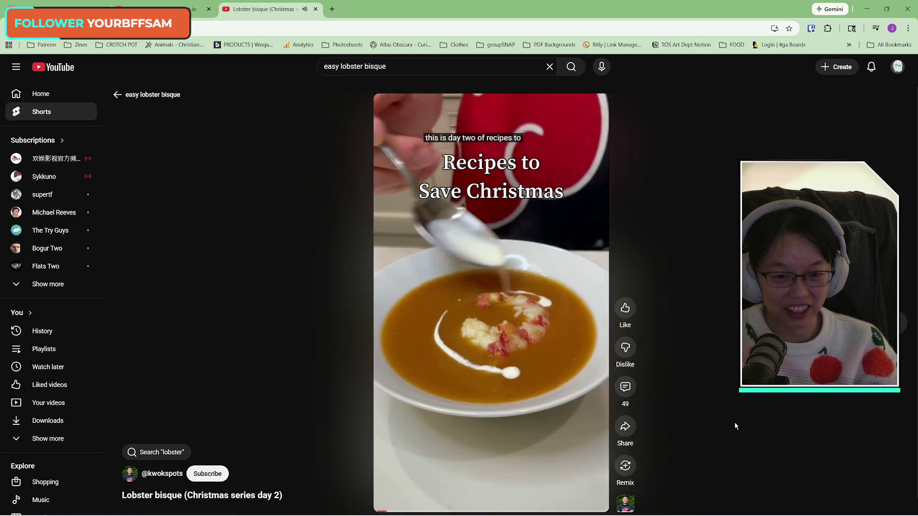
mouse_move(442, 114)
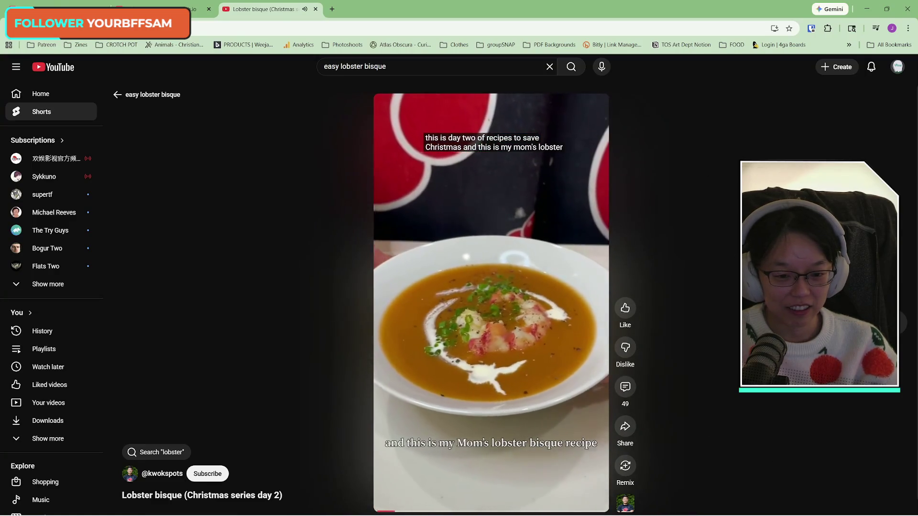
mouse_move(328, 513)
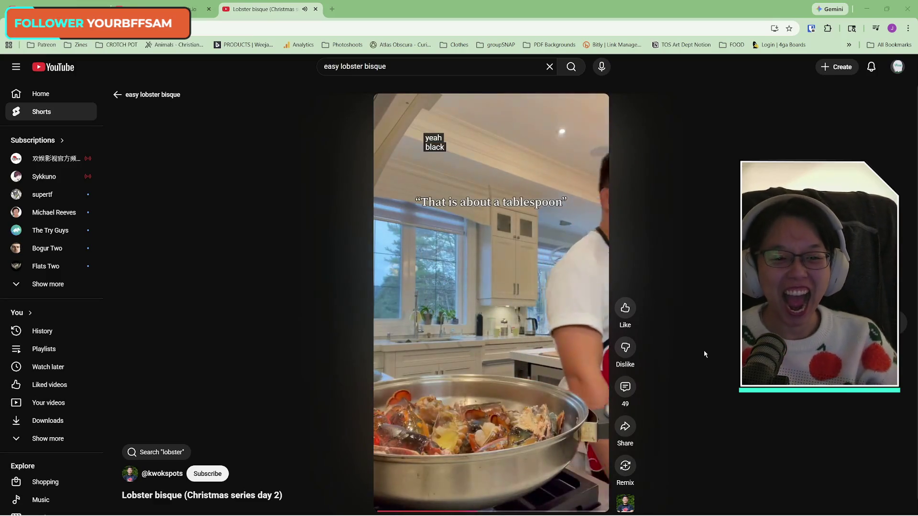
click(519, 309)
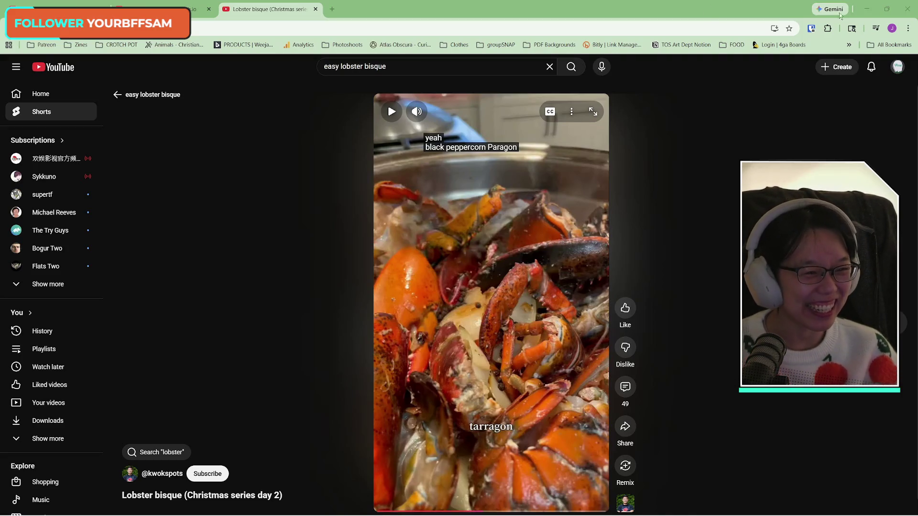
click(887, 8)
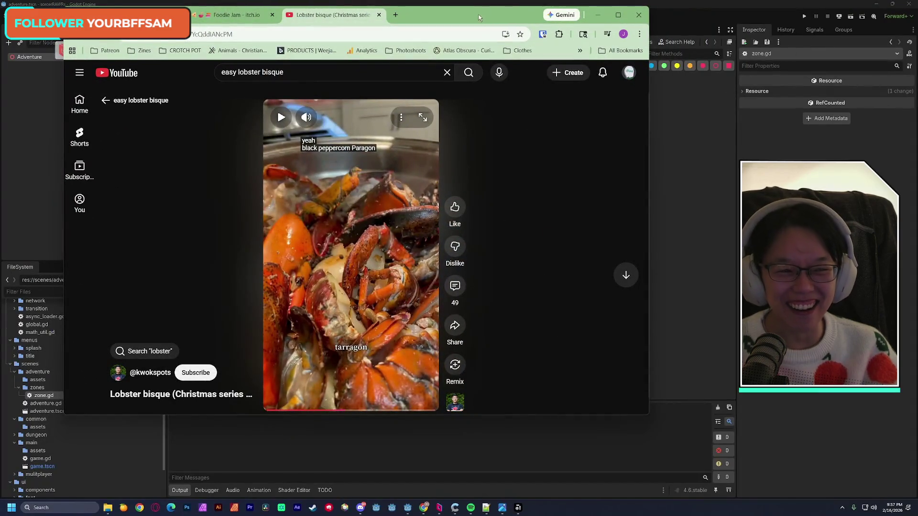
drag(478, 15, 917, 19)
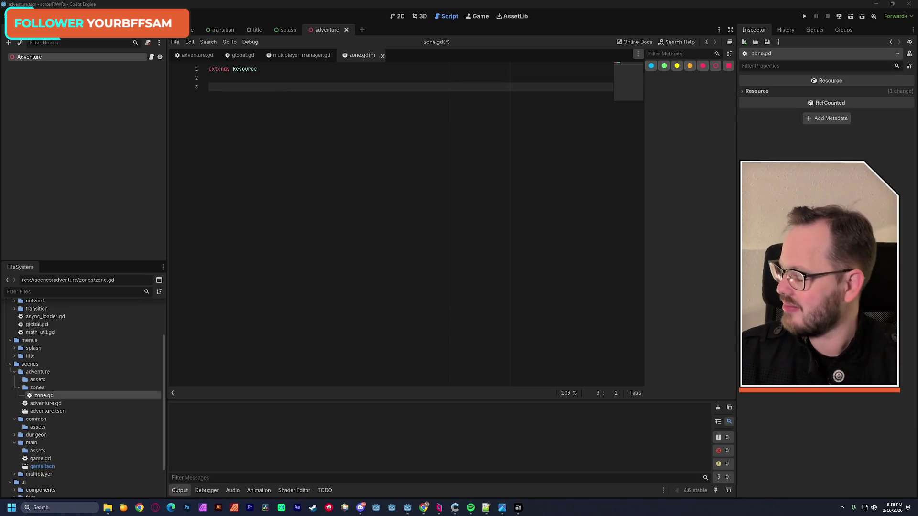
Step: Declare 'var zone_name: String' on line 3 of zone.gd below extends Resource
click(235, 85)
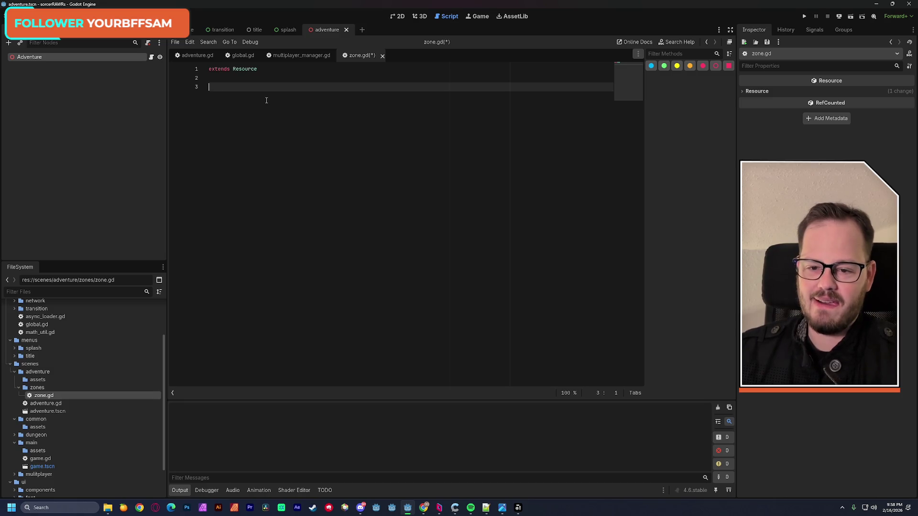
key(ctrl+s)
key(Return)
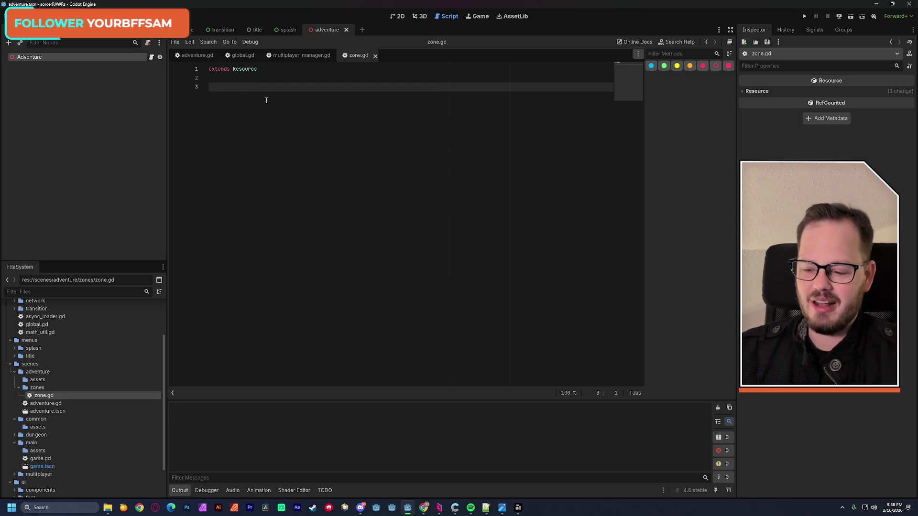
text(var)
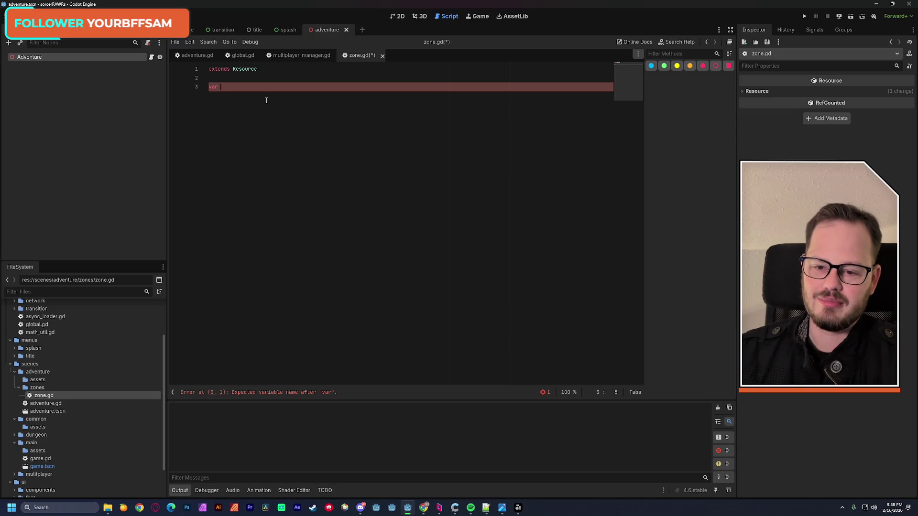
text(name)
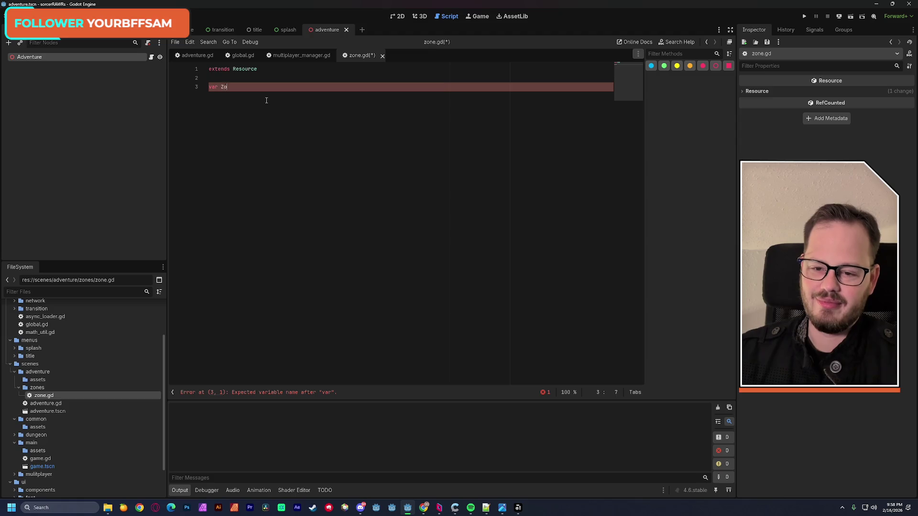
key(BackSpace)
key(BackSpace)
key(BackSpace)
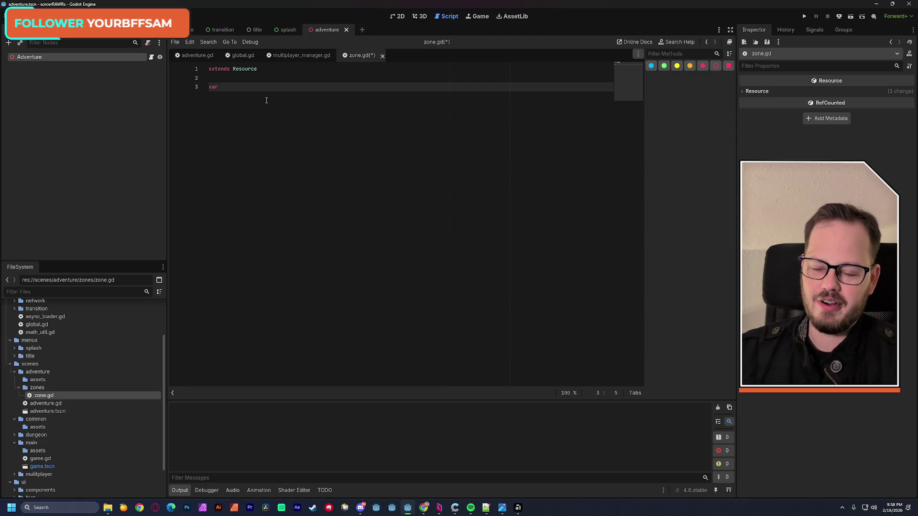
key(BackSpace)
text(zone_n)
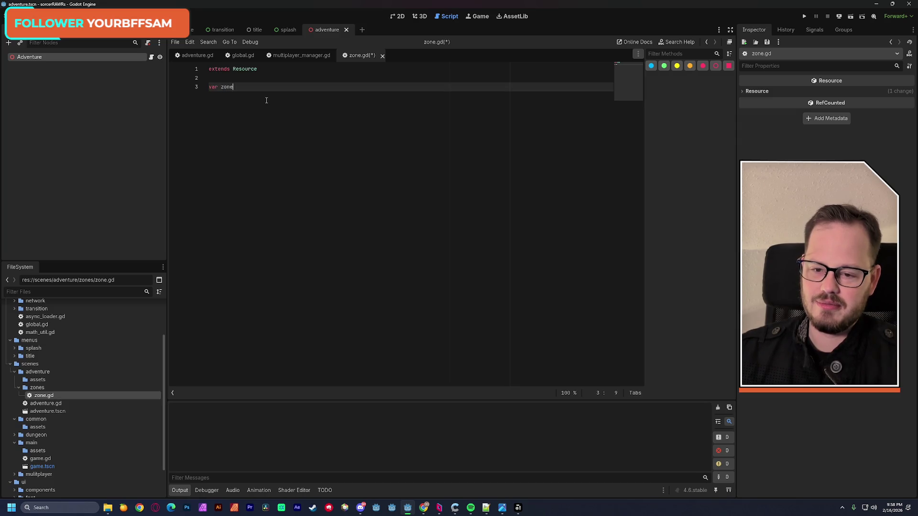
text(ame: )
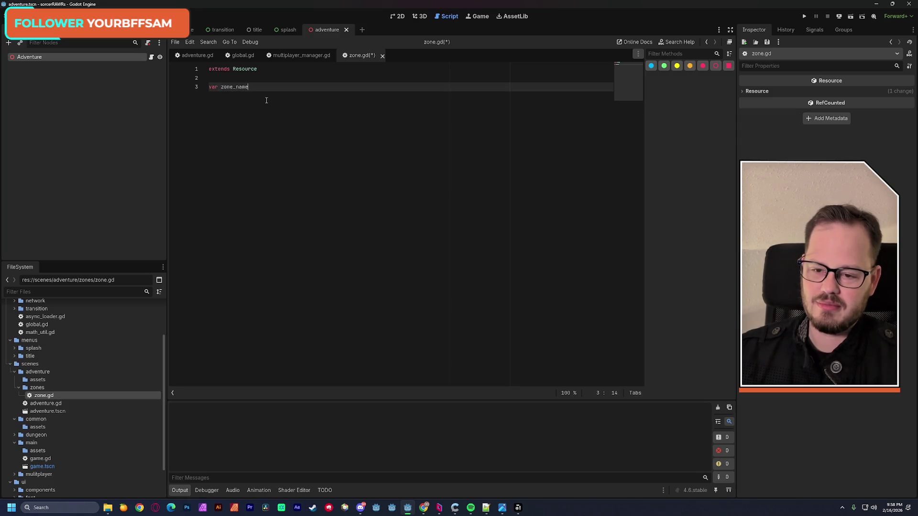
text(String)
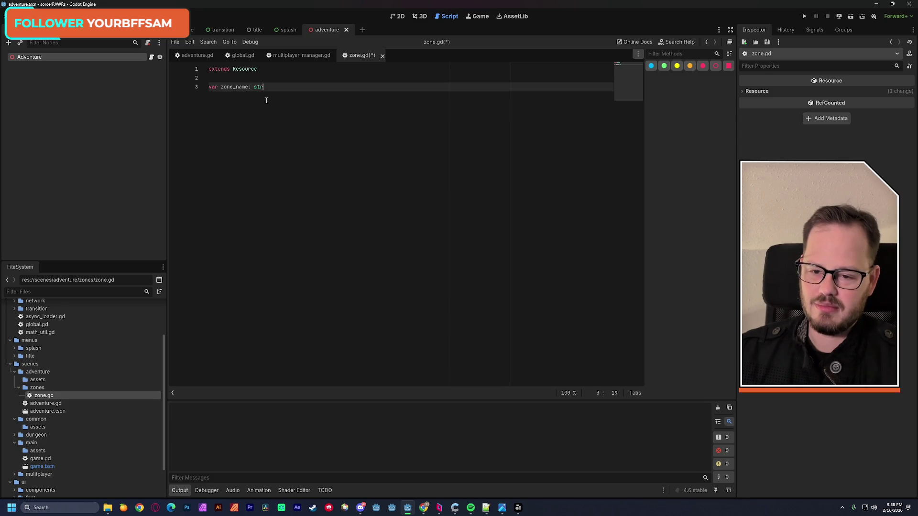
key(Return)
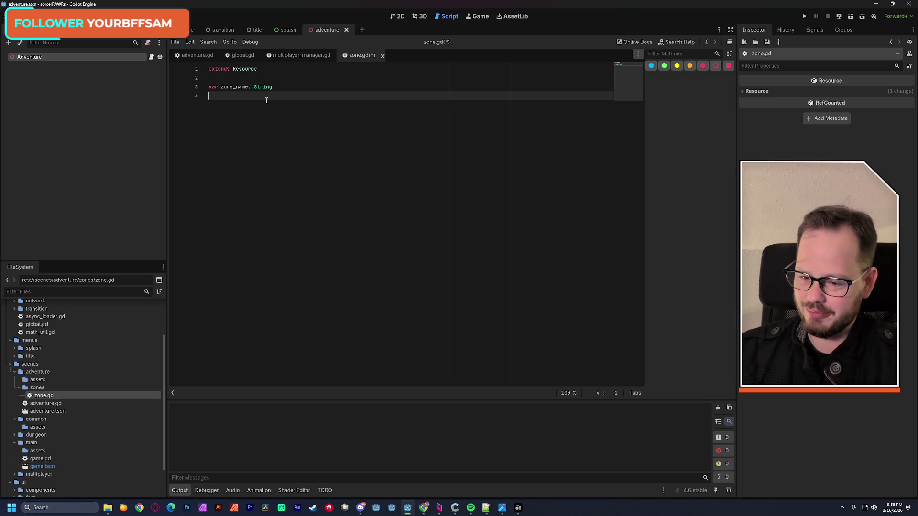
Step: Add 'var exits: Array[int]' below zone_name and save zone.gd
ctrl+scroll(253, 180, up, 8)
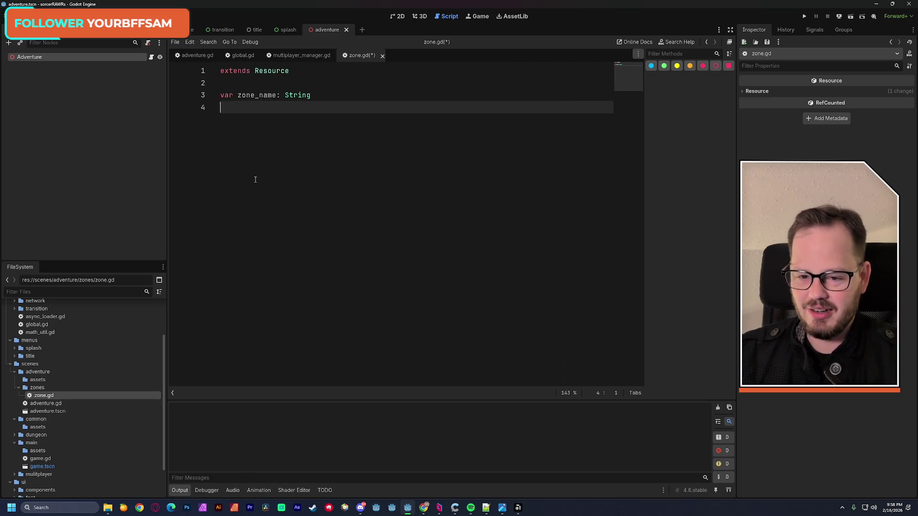
ctrl+scroll(255, 179, up, 2)
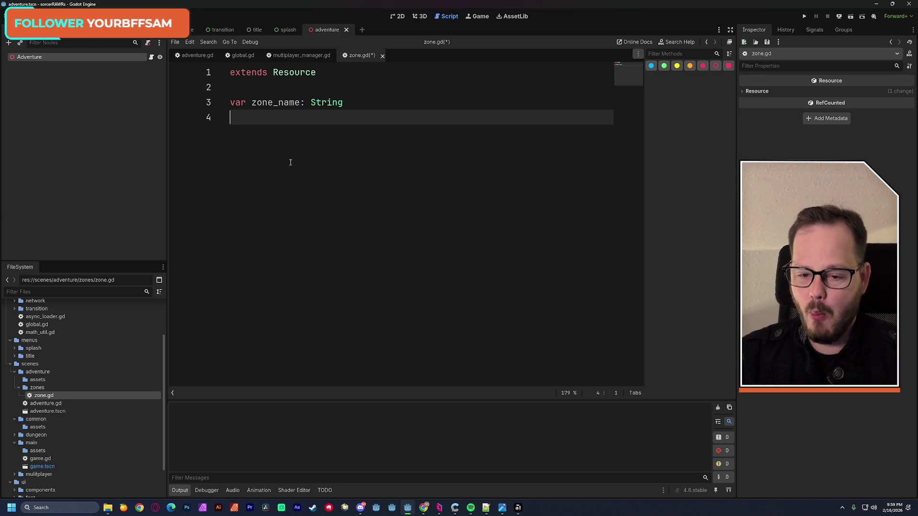
ctrl+scroll(275, 153, down, 3)
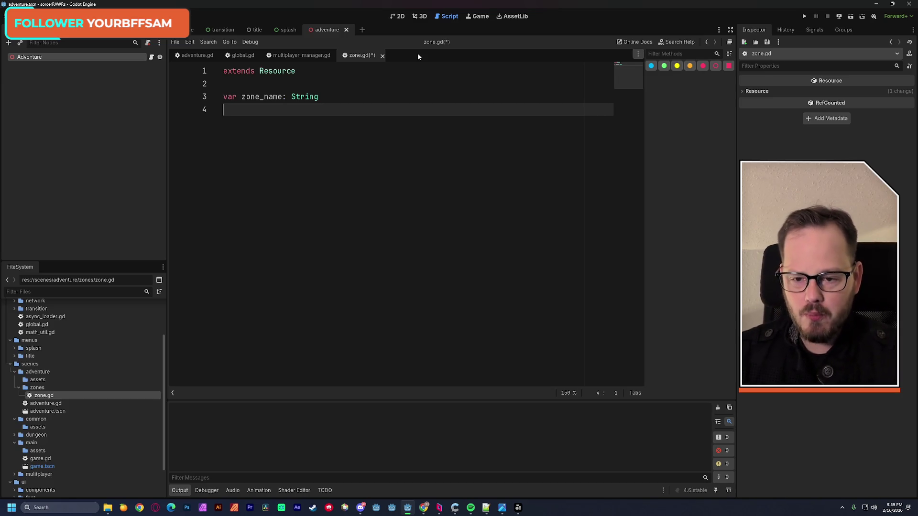
text(var)
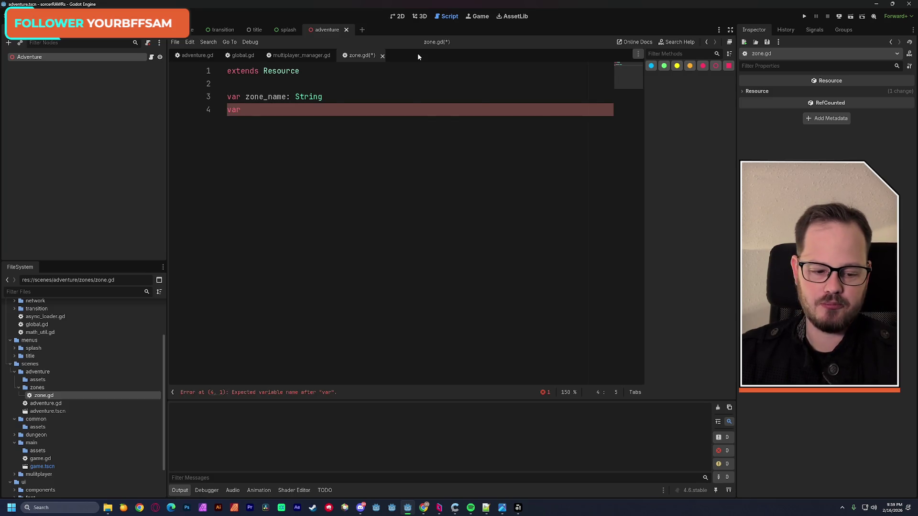
text(exits:)
key(BackSpace)
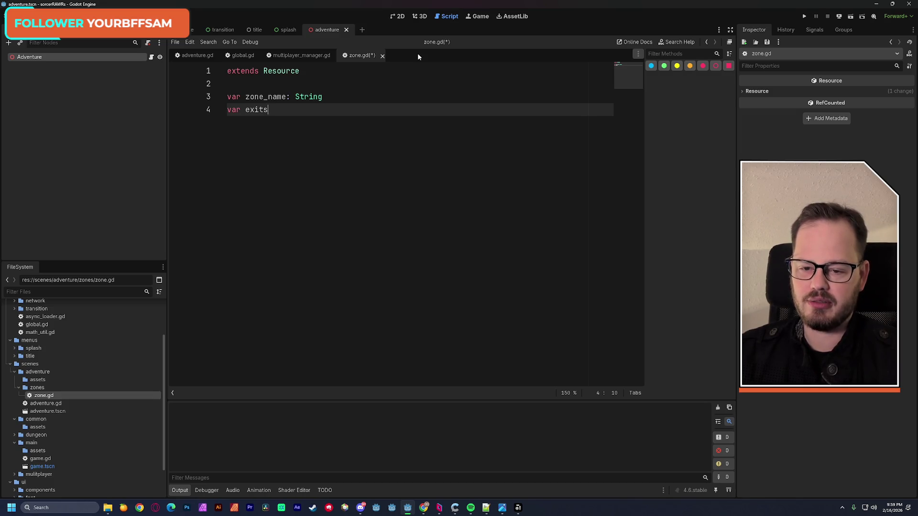
text(:)
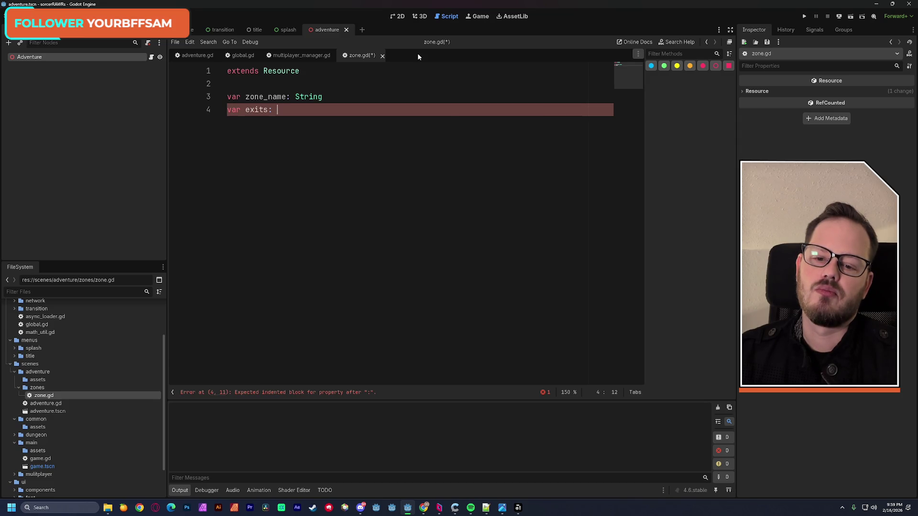
text(Array)
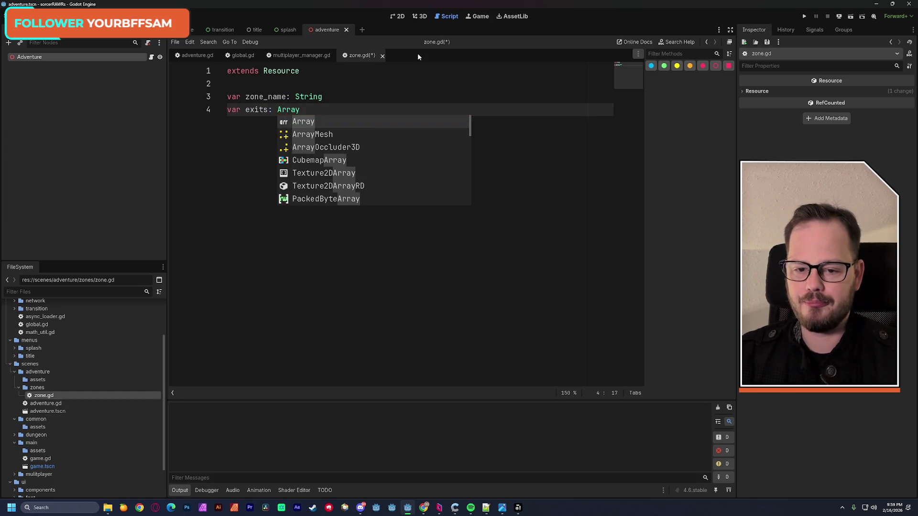
text([int)
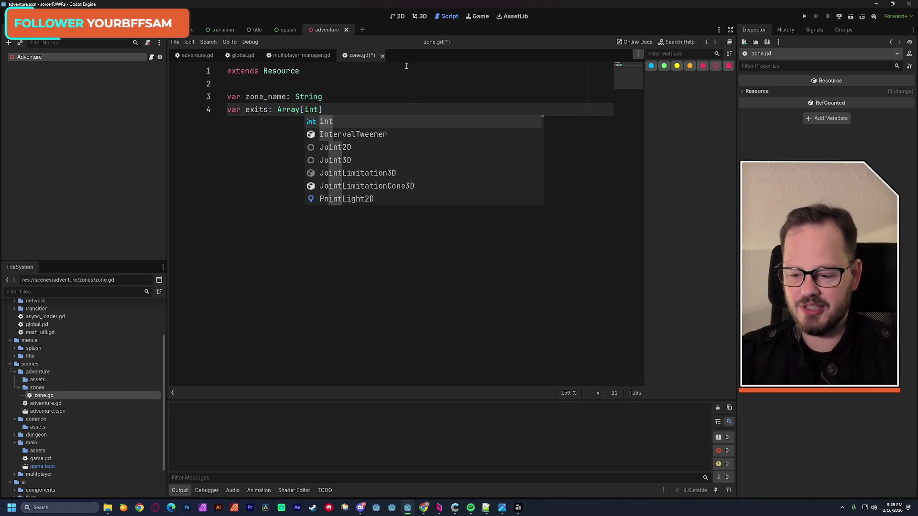
click(340, 96)
key(ctrl+s)
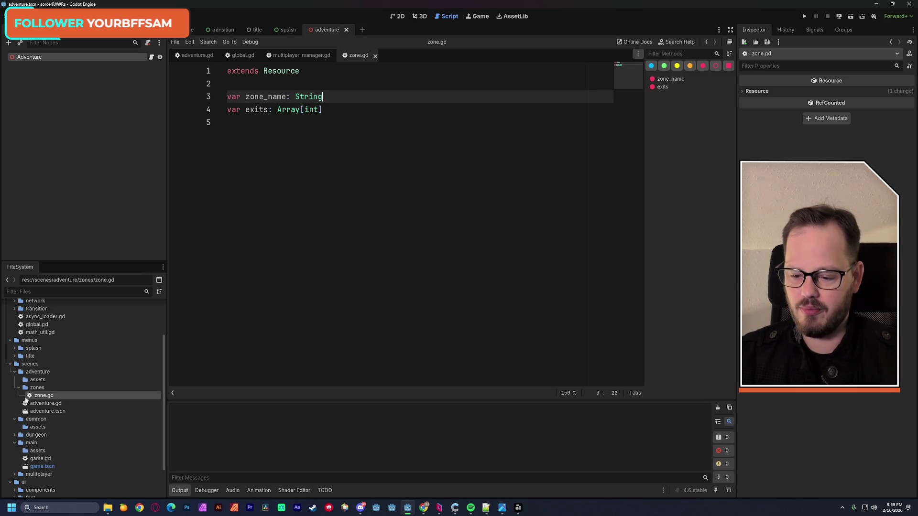
click(34, 388)
Step: Start a new resource in zones, search 'zone', then cancel the dialog
right_click(34, 388)
mouse_move(57, 372)
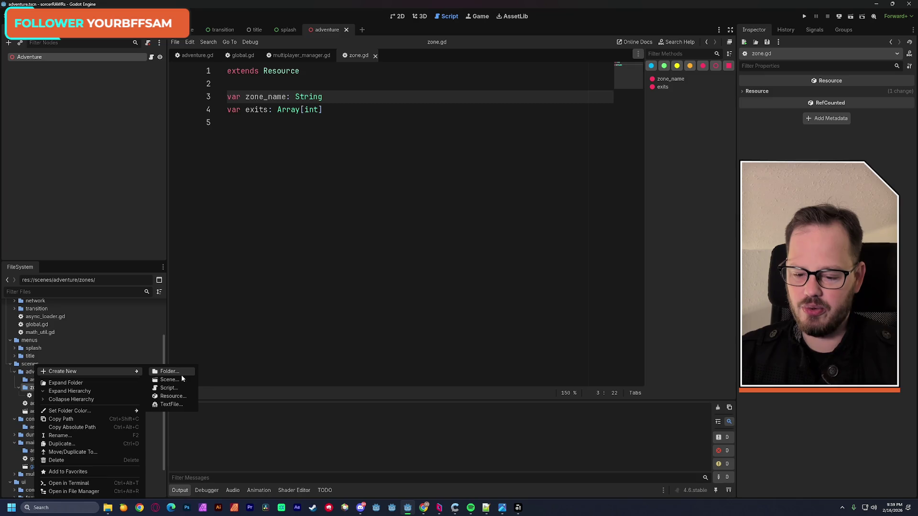
click(177, 396)
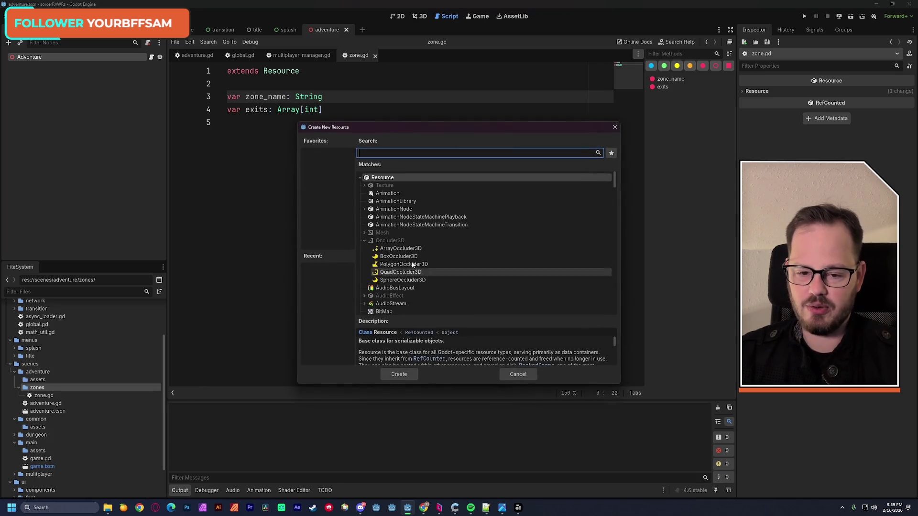
text(zone)
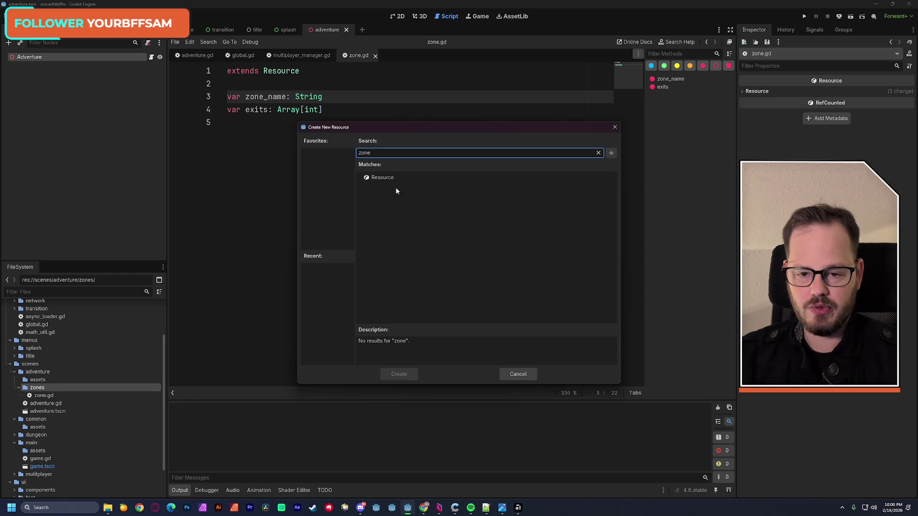
click(517, 376)
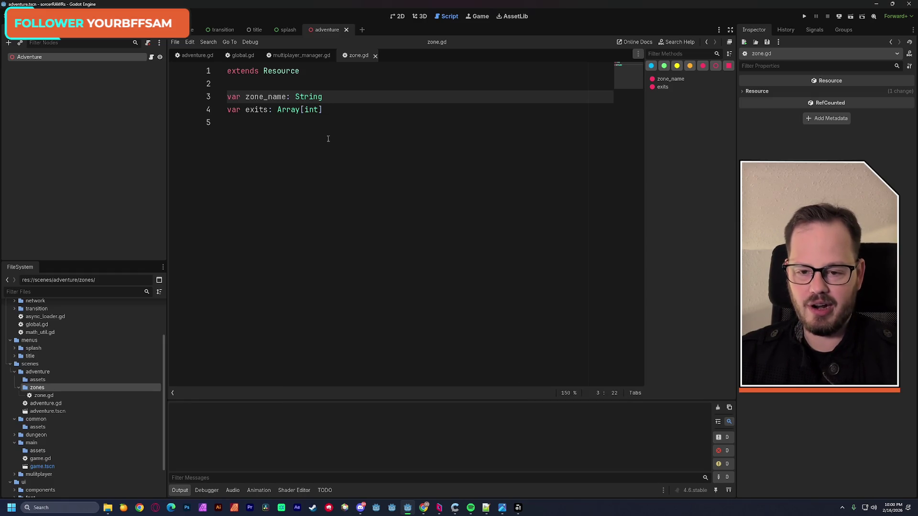
Step: Insert 'class_name Zone' as line 1 above extends Resource and save zone.gd
click(228, 72)
key(Return)
key(Up)
text(class_name )
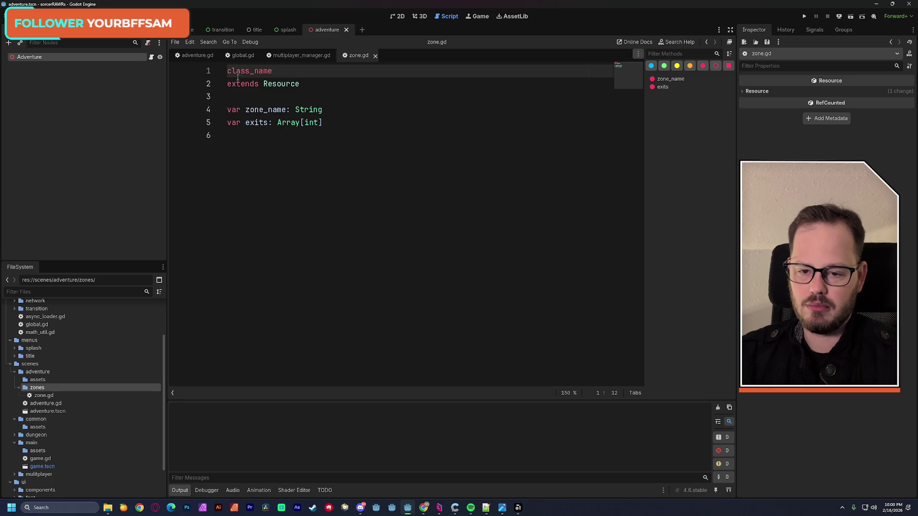
text(Zone)
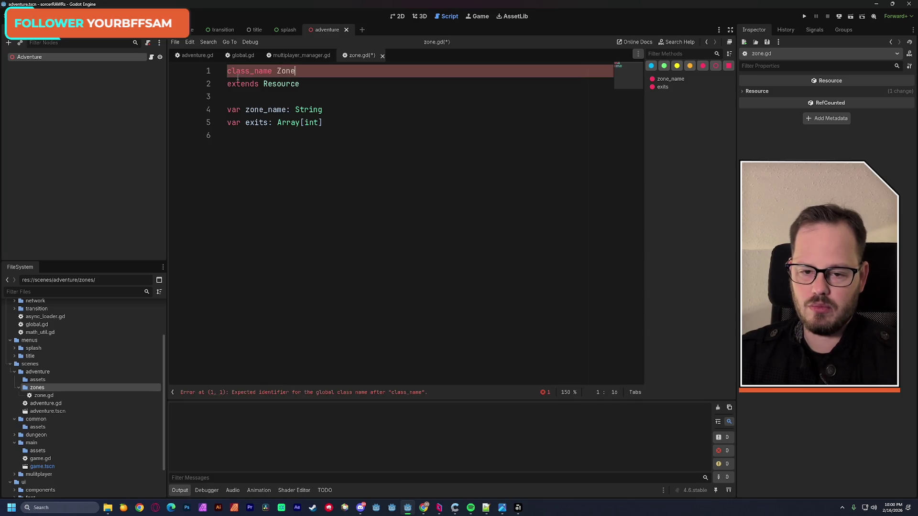
click(302, 83)
key(ctrl+s)
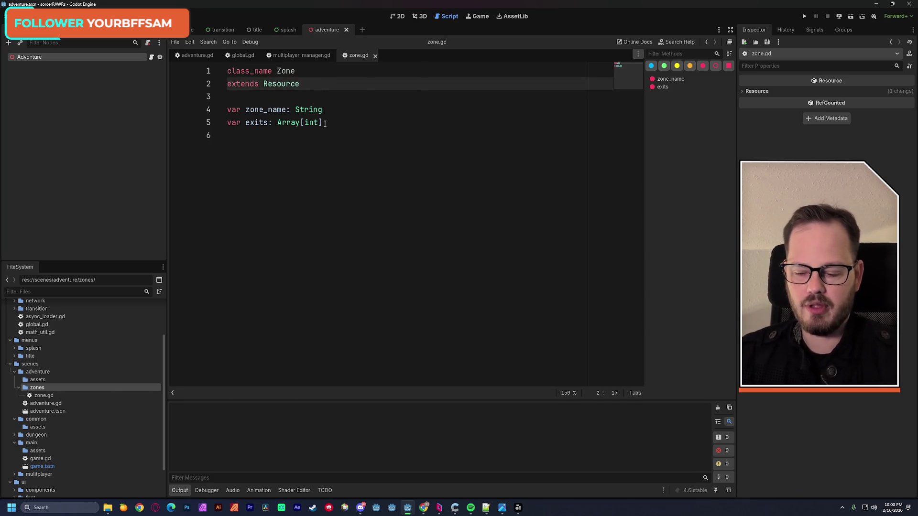
Step: Create a new Zone-type resource in zones, reaching its Save Resource As dialog, then switch to the browser
right_click(38, 388)
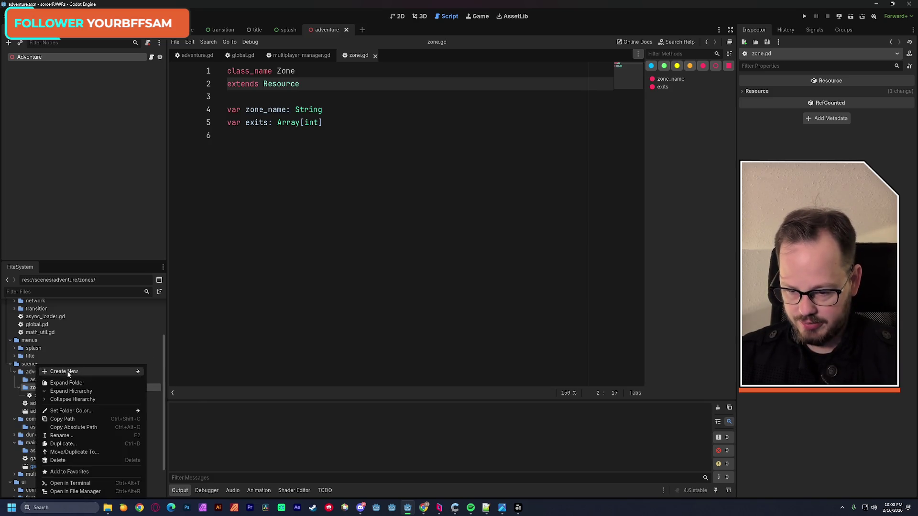
mouse_move(134, 372)
click(174, 396)
key(BackSpace)
text(zone)
double_click(381, 185)
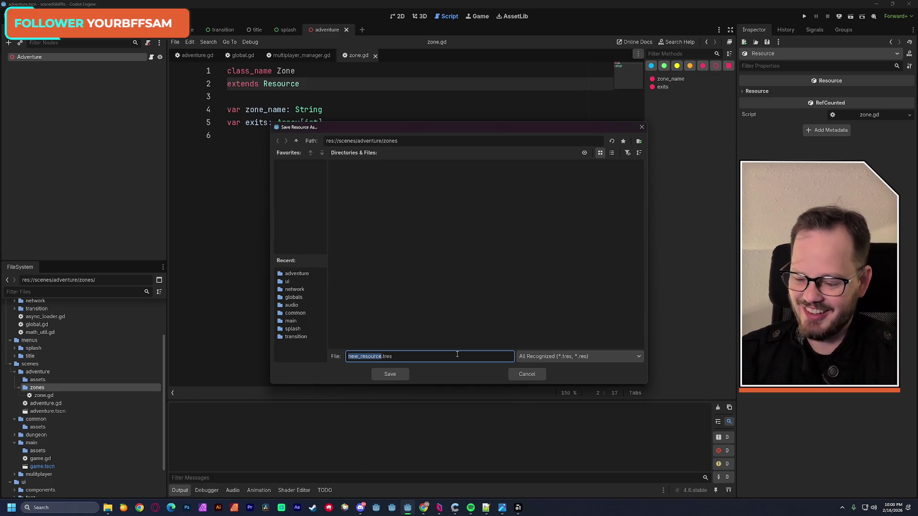
key(alt+Tab)
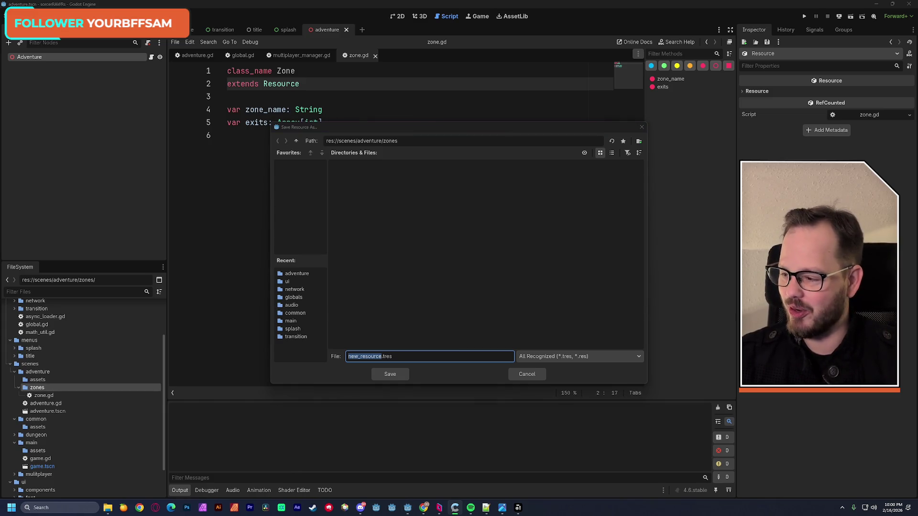
key(alt+Tab)
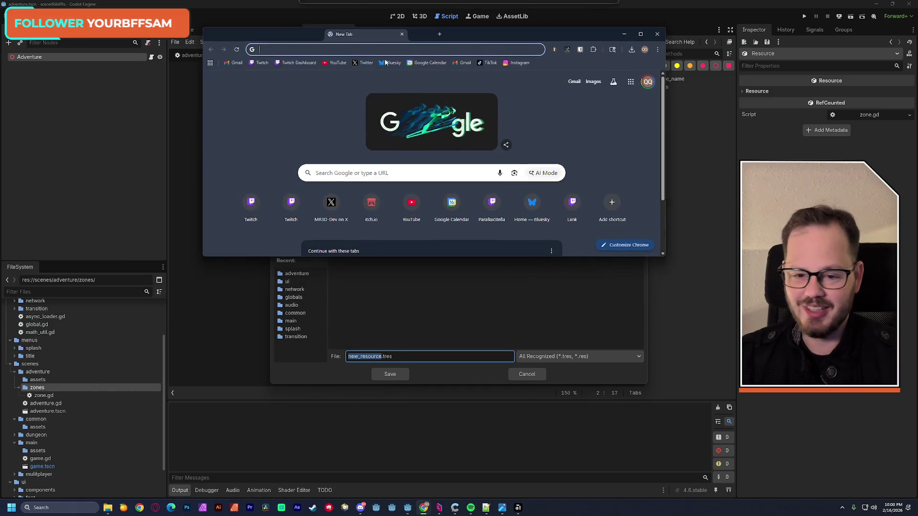
Step: Search YouTube for the pasted query and play, pause and resume the first Short about two vodka shots
click(337, 62)
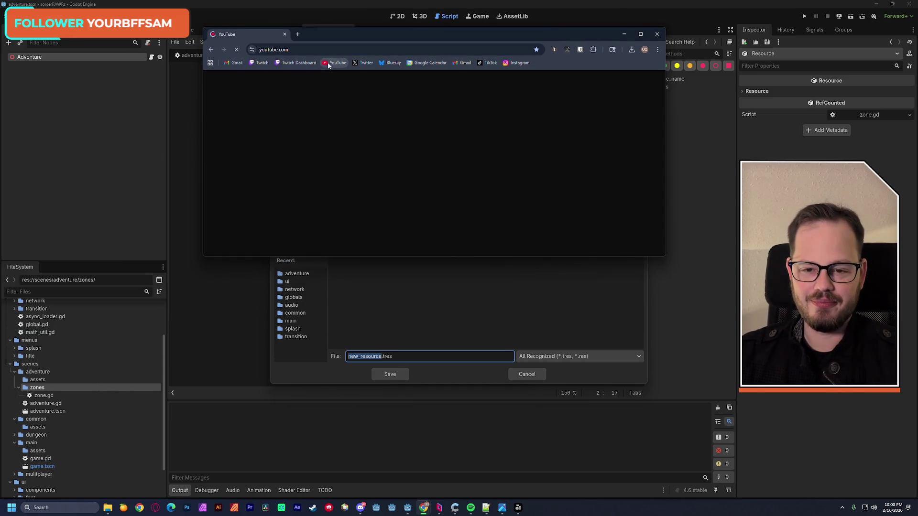
text(sandra lee "2 shots of vodka")
key(Return)
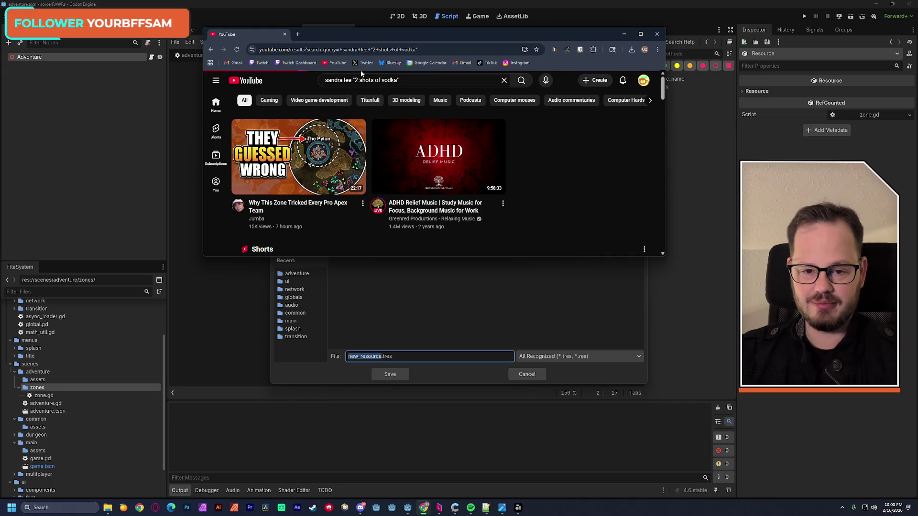
double_click(379, 33)
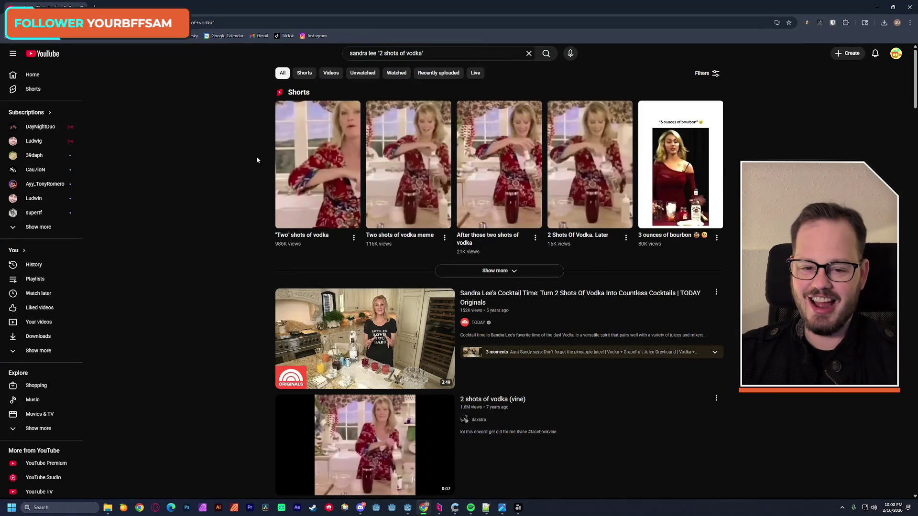
click(309, 177)
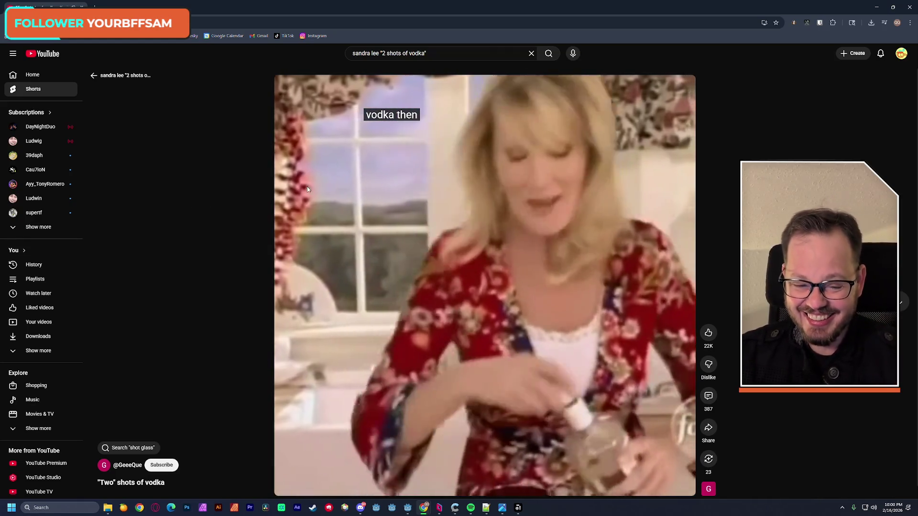
click(510, 182)
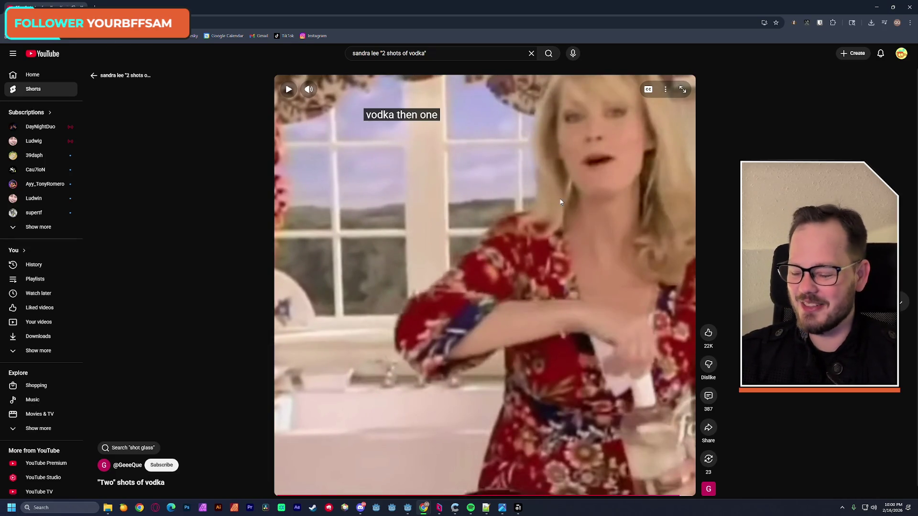
click(399, 288)
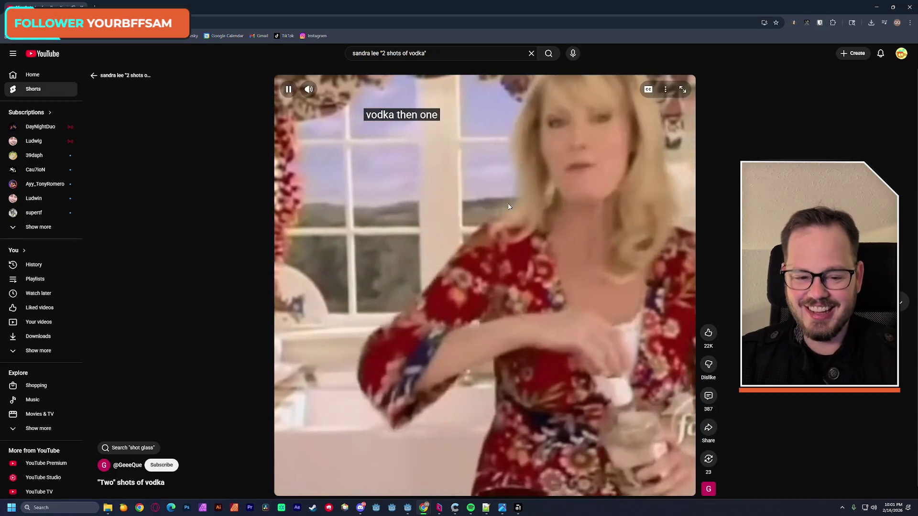
key(space)
Step: Close Chrome, save the new Zone resource as test_zone.tres, and select it in the FileSystem
click(908, 6)
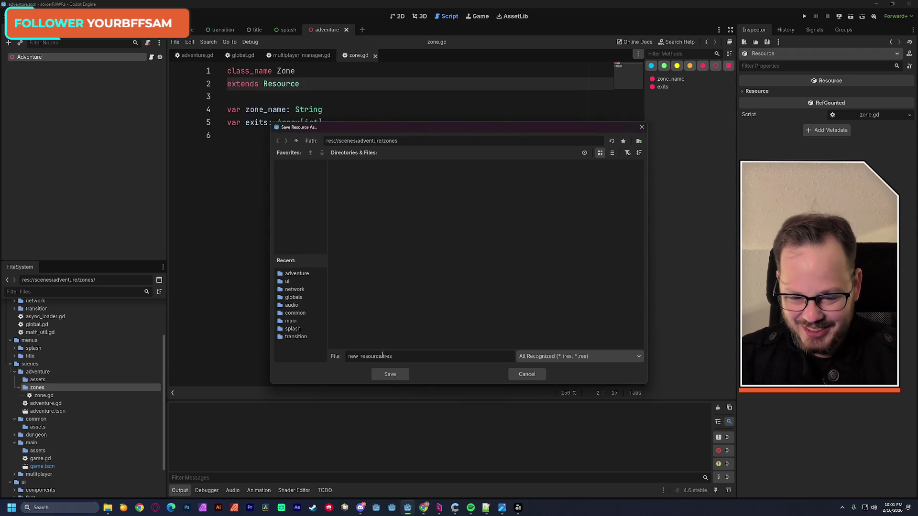
text(test_zone)
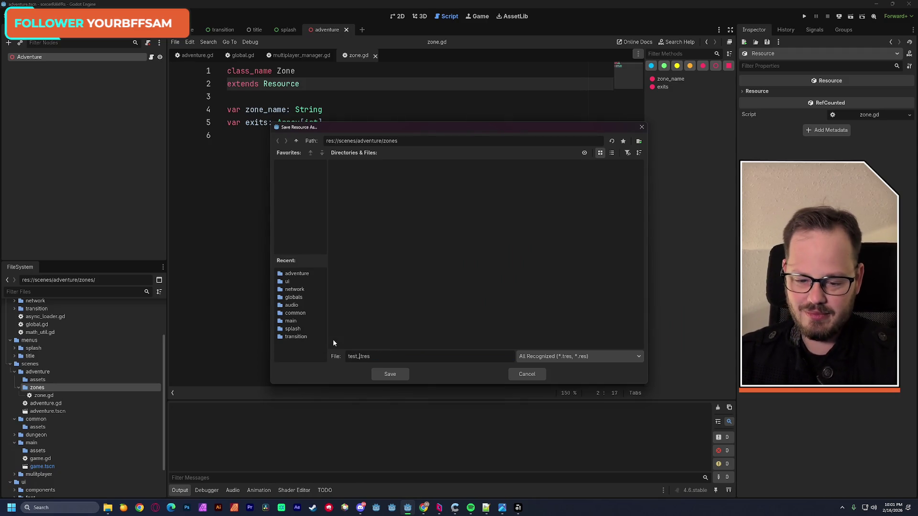
click(389, 374)
click(54, 396)
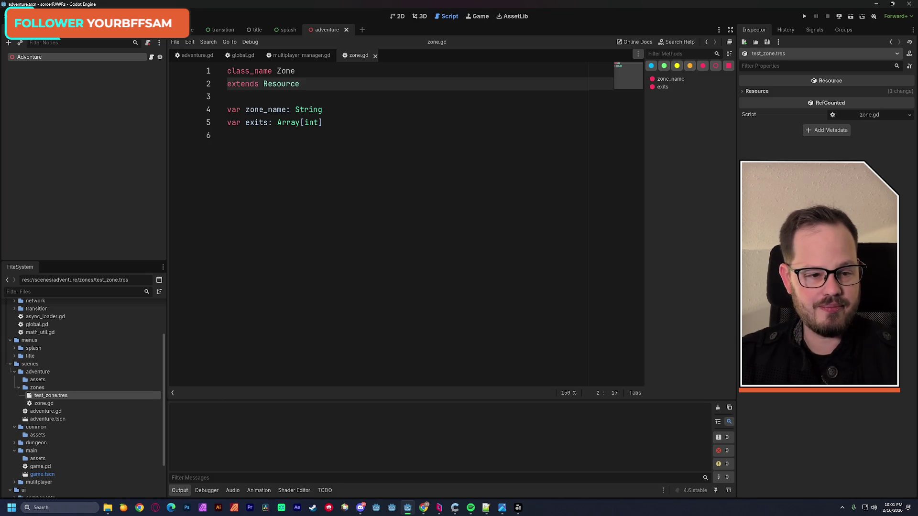
Step: Expand test_zone.tres's Resource section showing Local to Scene, Path and Name, and check zone.gd's exits line
click(747, 92)
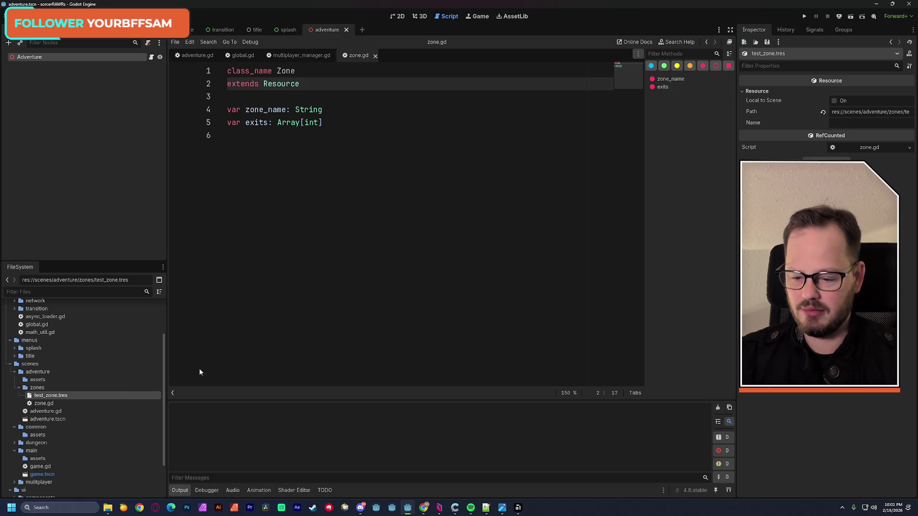
right_click(46, 402)
click(124, 377)
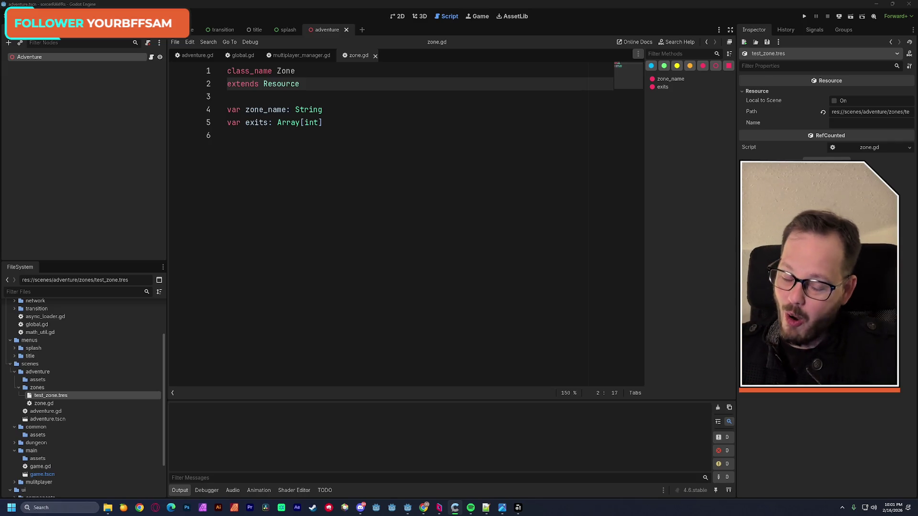
click(326, 126)
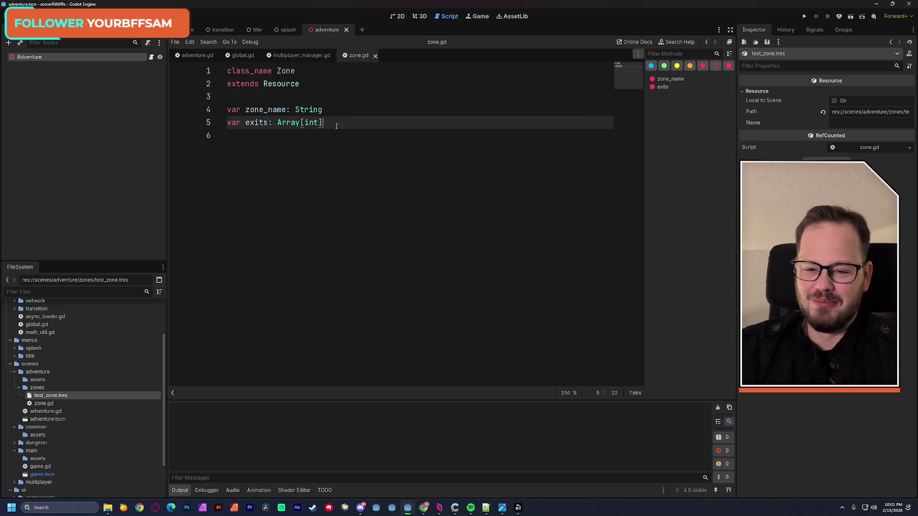
click(35, 16)
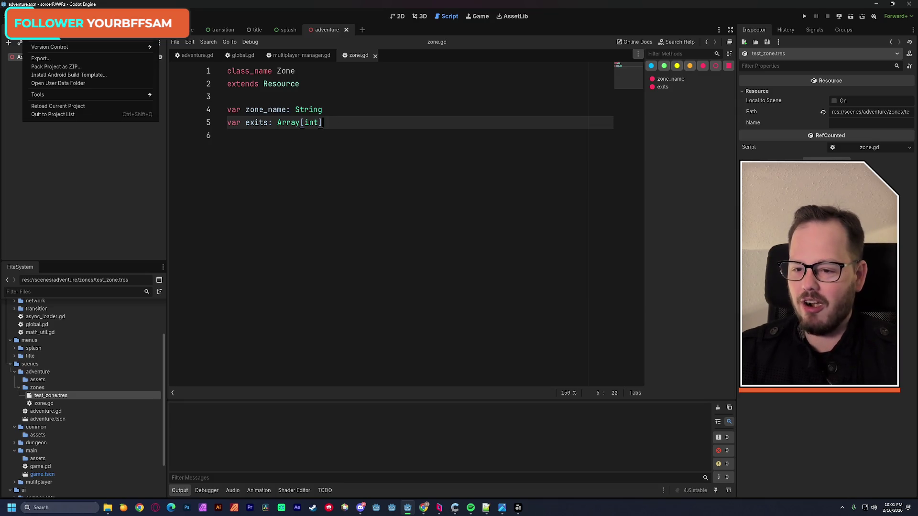
Step: Reload the current project and reselect test_zone.tres in the FileSystem dock
click(57, 107)
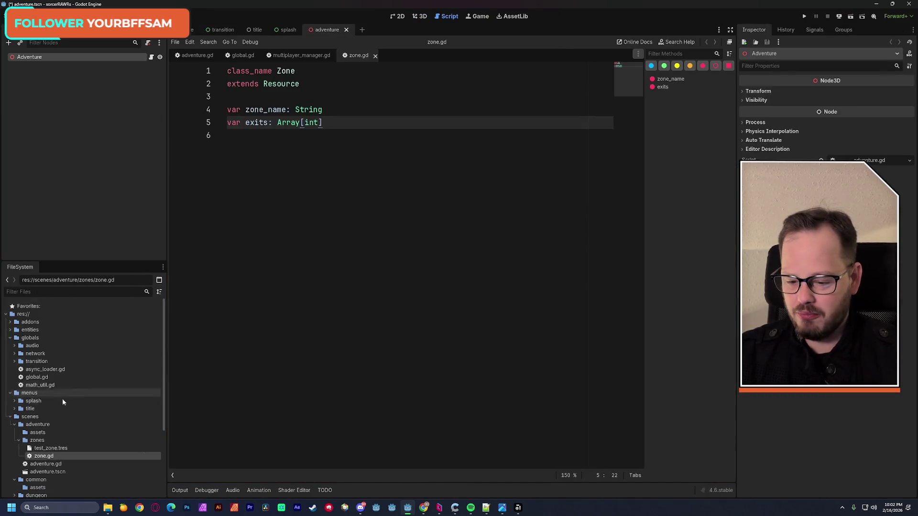
click(30, 450)
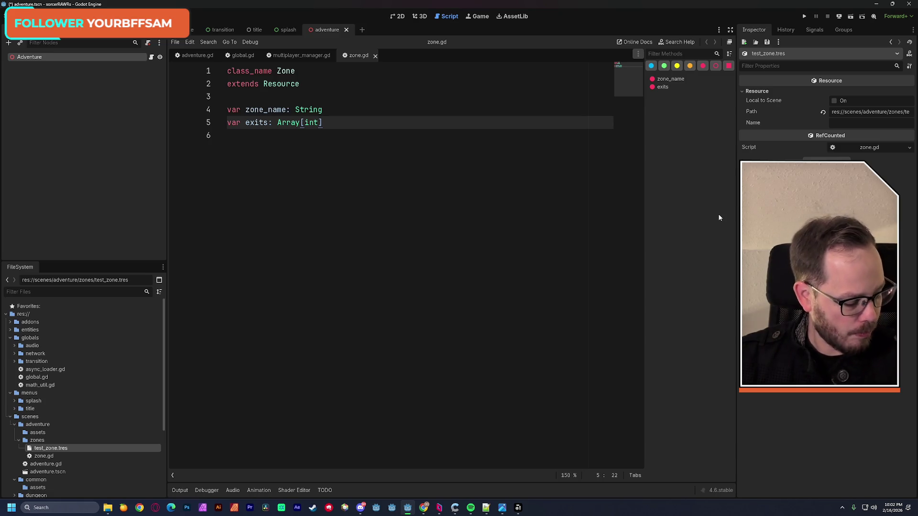
click(230, 109)
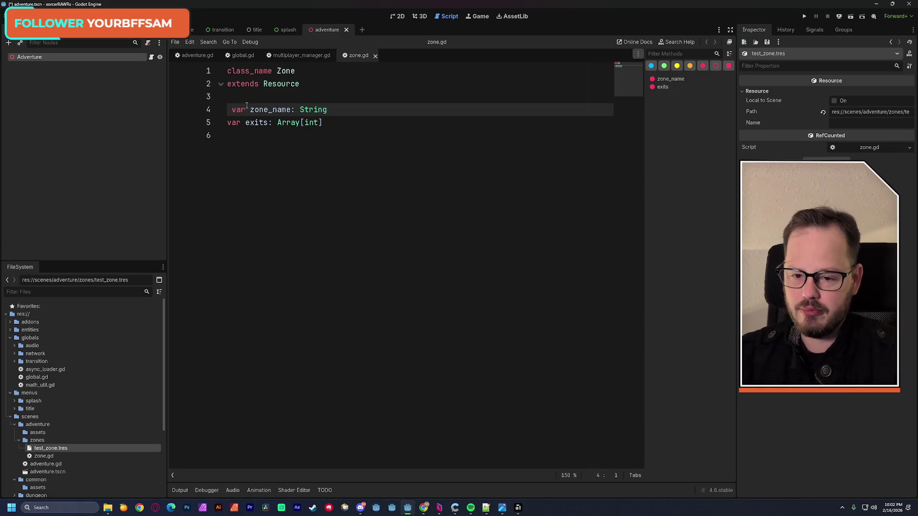
text(@export)
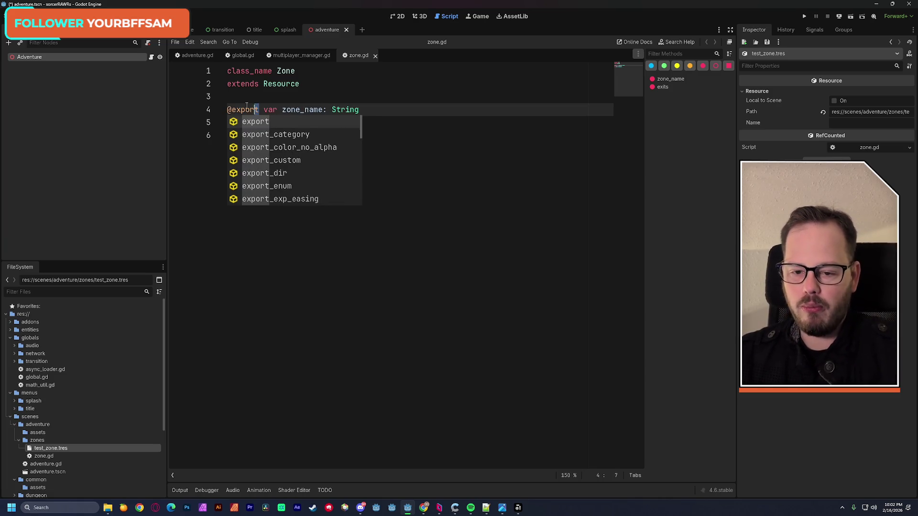
key(shift+Home)
key(ctrl+c)
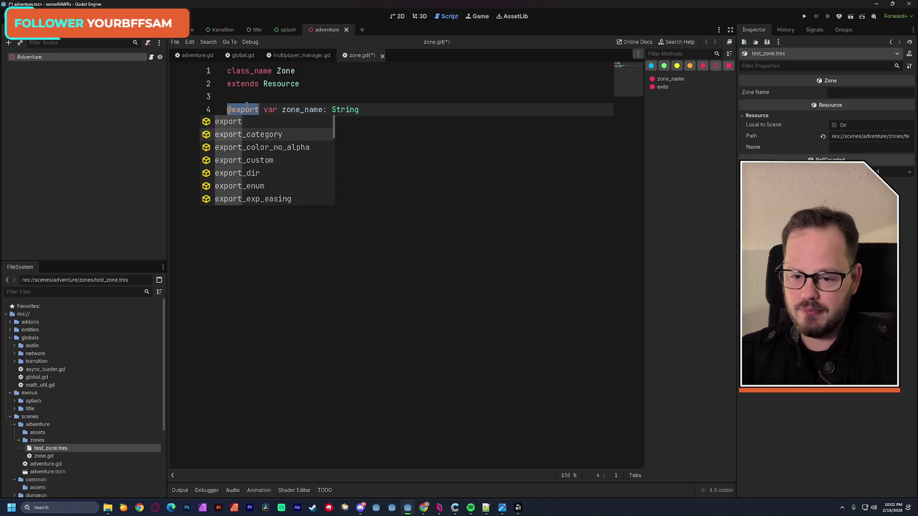
click(253, 95)
click(229, 122)
key(ctrl+v)
click(420, 99)
key(ctrl+s)
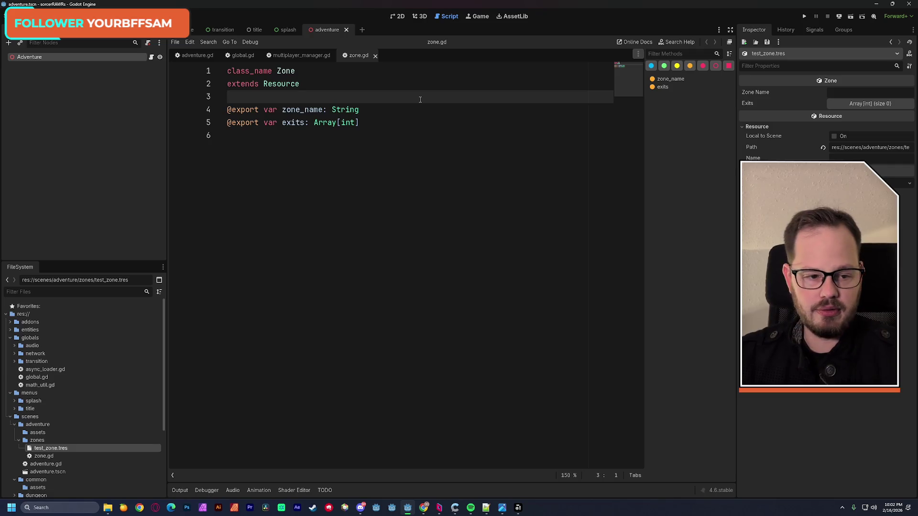
Step: Set test_zone.tres's Zone Name to A1 and expand its empty Exits array
click(47, 441)
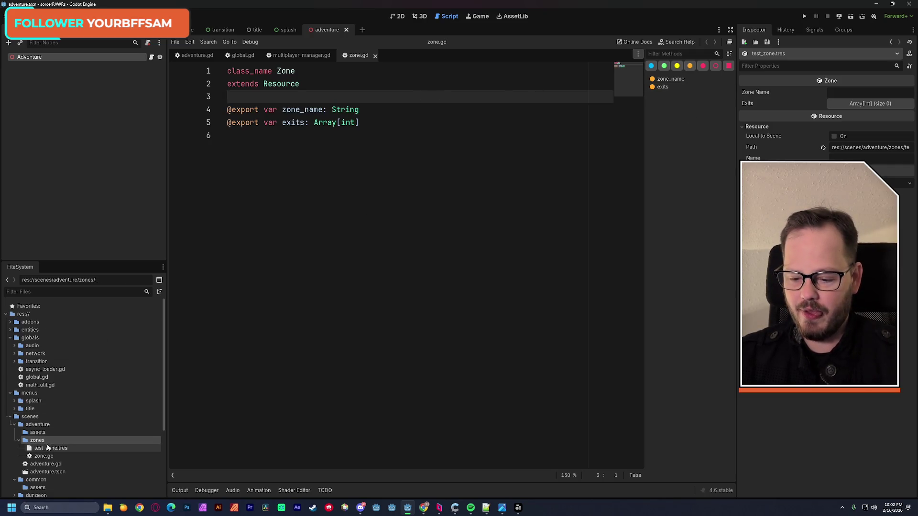
click(34, 450)
click(850, 92)
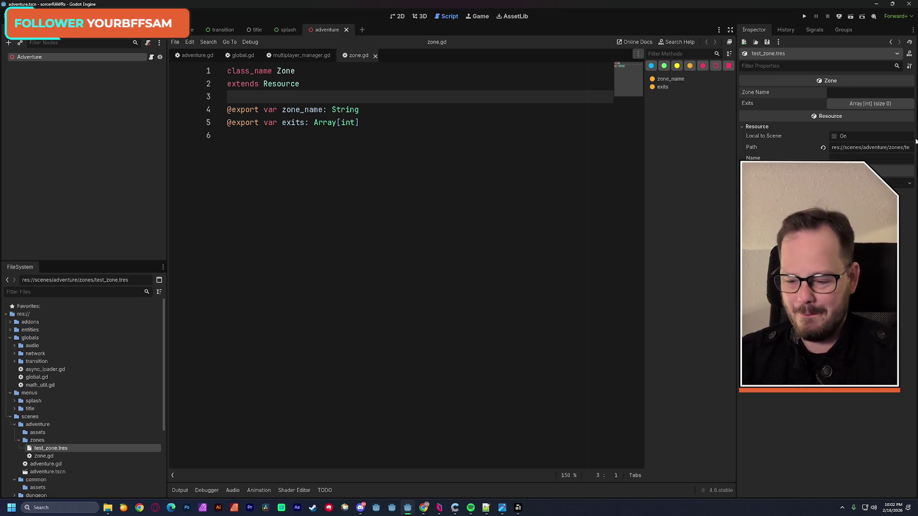
text(A1)
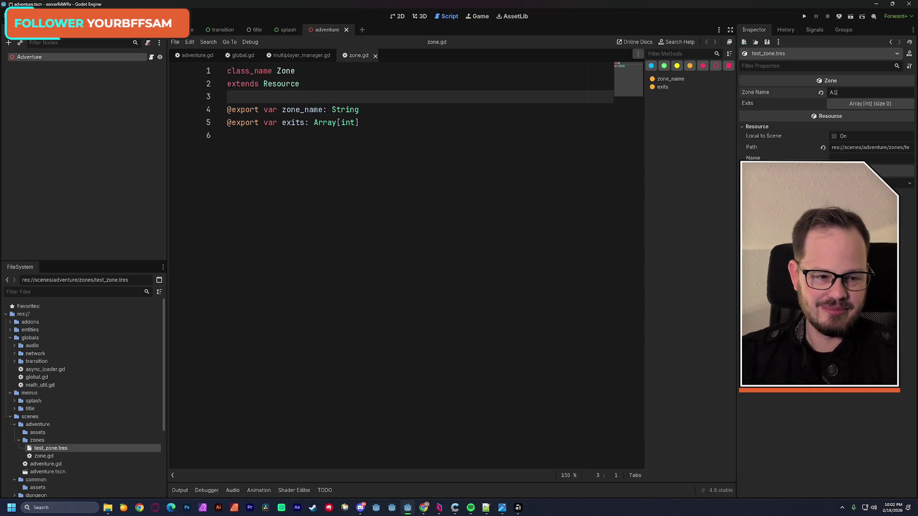
click(860, 104)
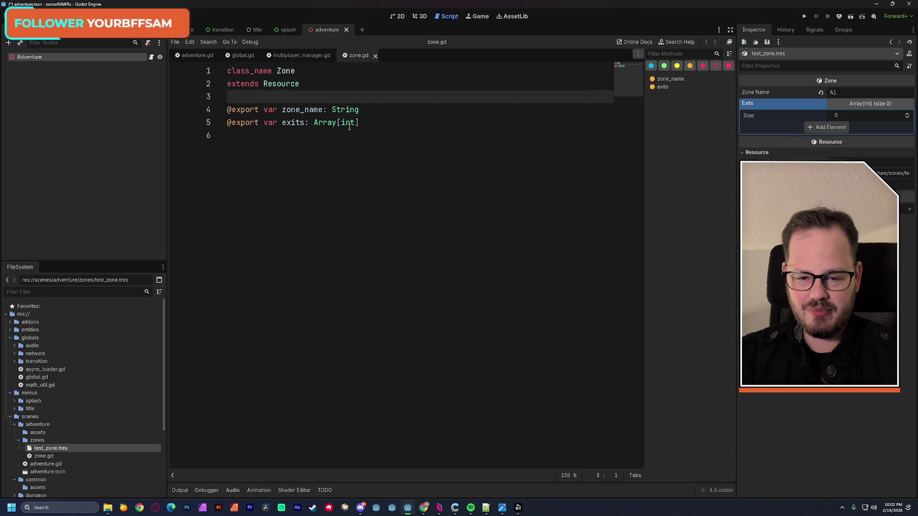
double_click(325, 122)
Step: Replace Array[int] with Dictionary on the exits line of zone.gd
text(Dict)
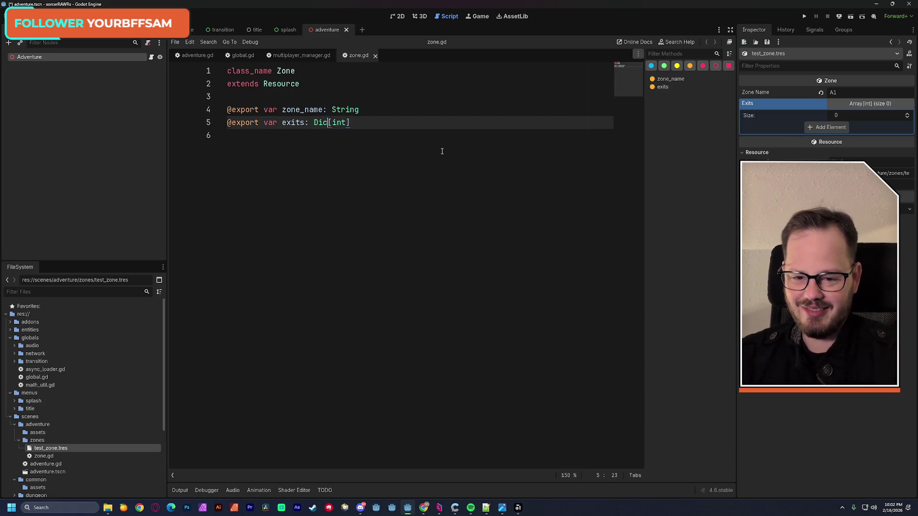
key(Return)
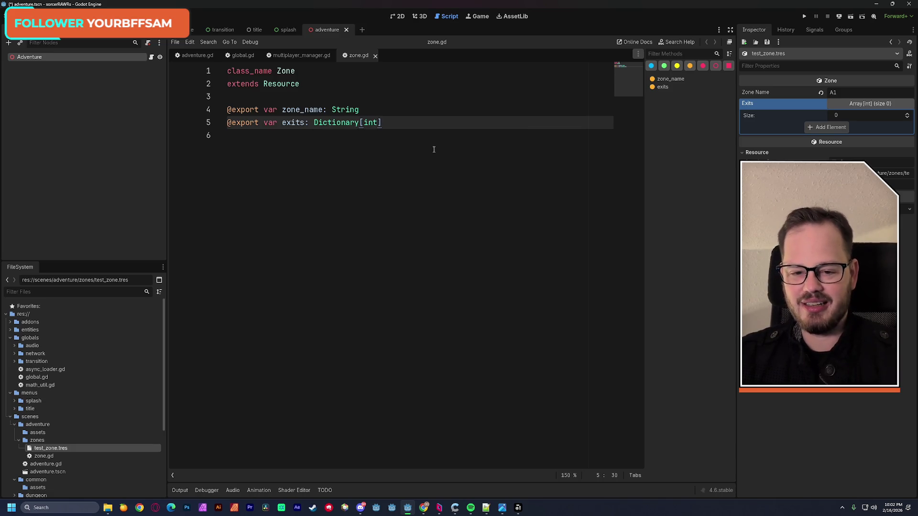
key(shift+Right)
key(shift+Right)
key(shift+Right)
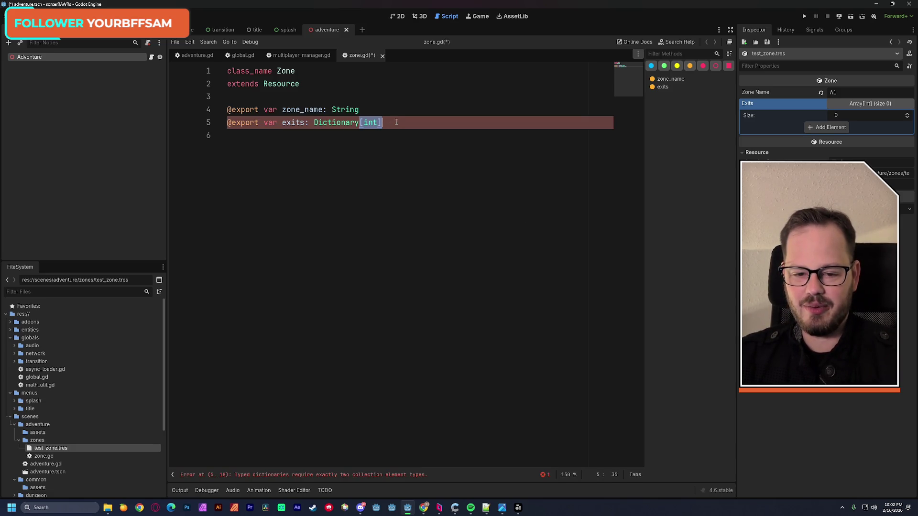
key(BackSpace)
Step: Try adding an = {int, String} typed initialiser after Dictionary on line 5
click(390, 111)
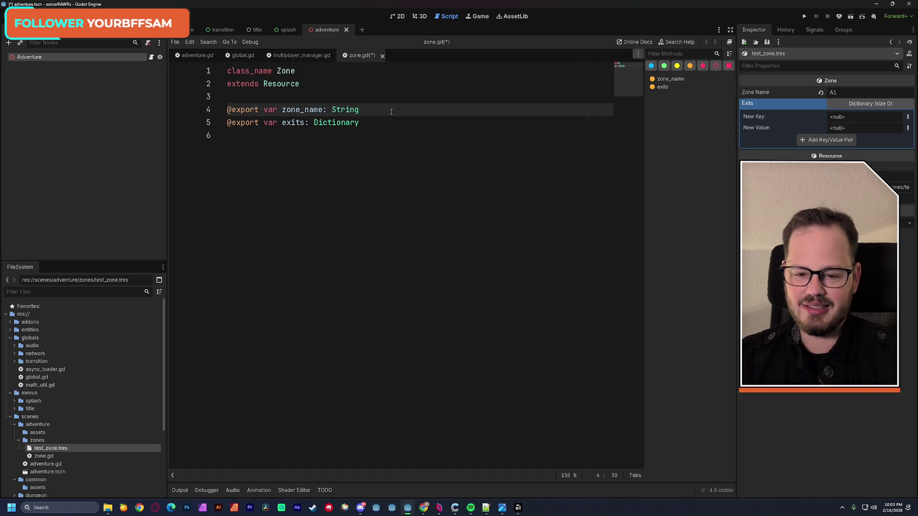
click(378, 123)
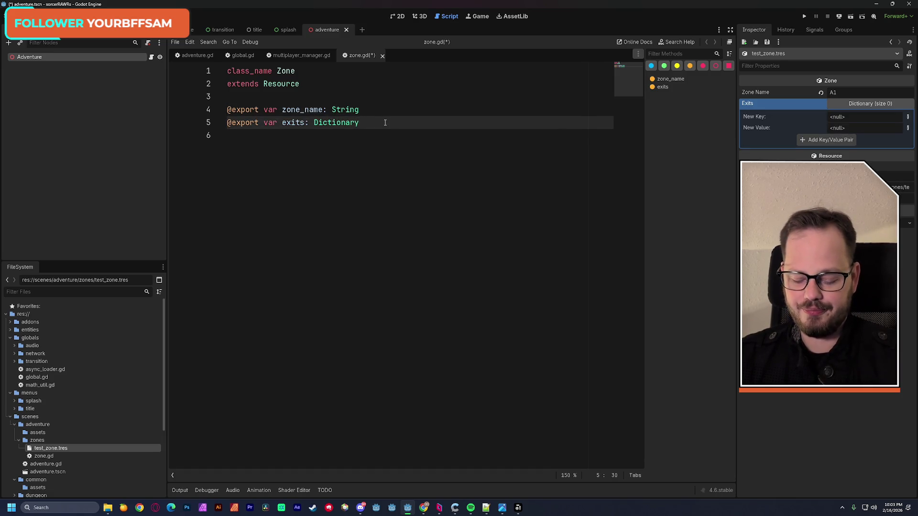
text({})
key(Left)
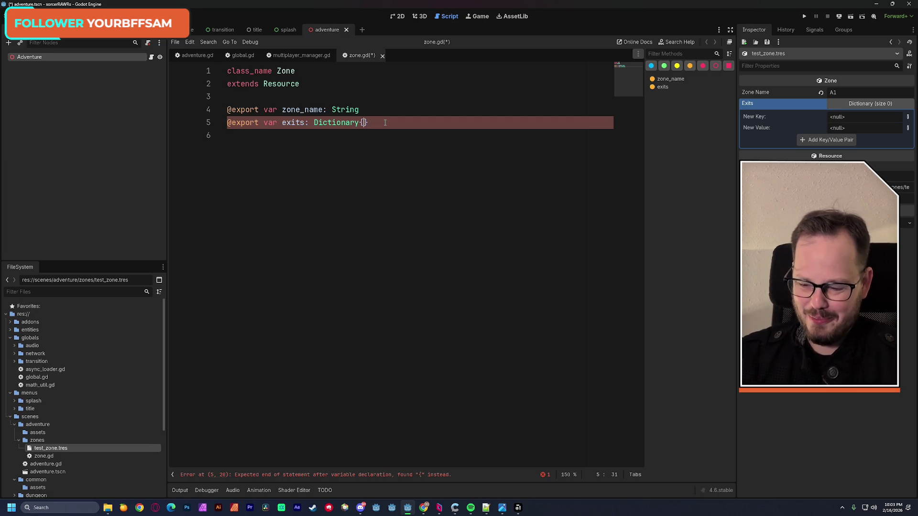
key(Left)
key(Right)
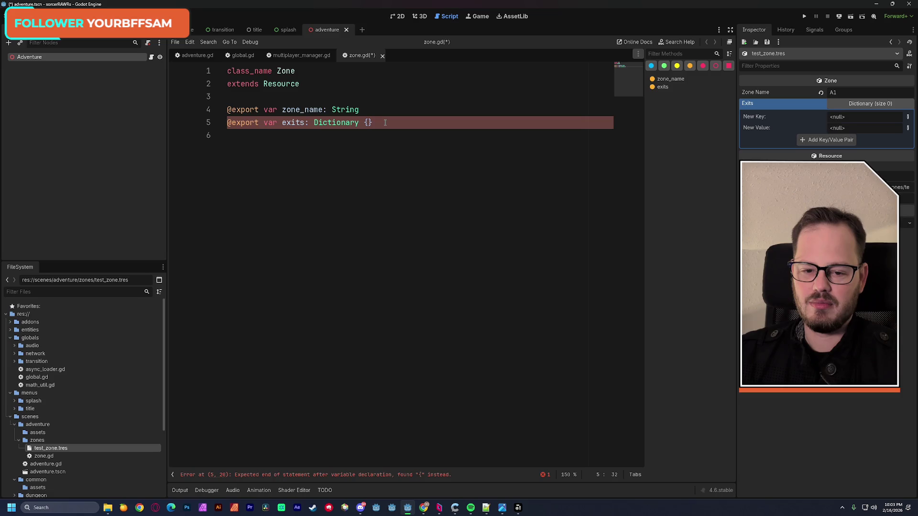
text(int,)
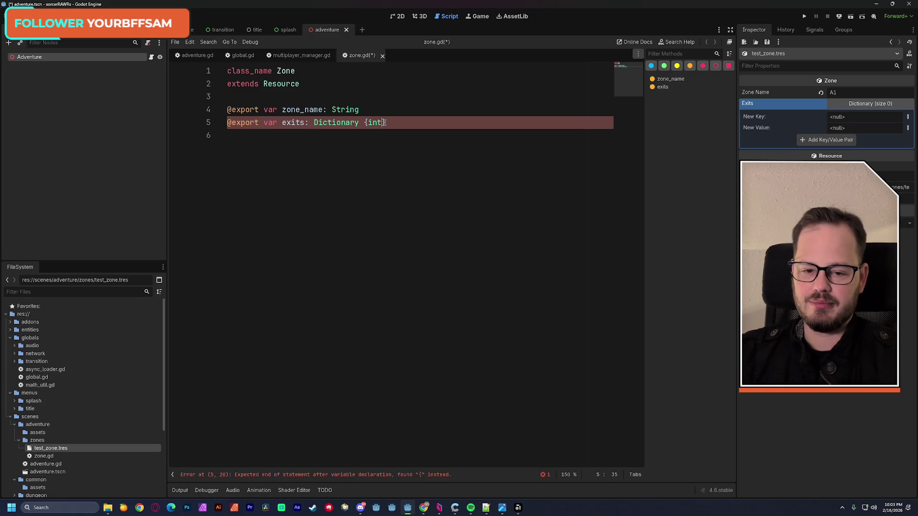
text( string)
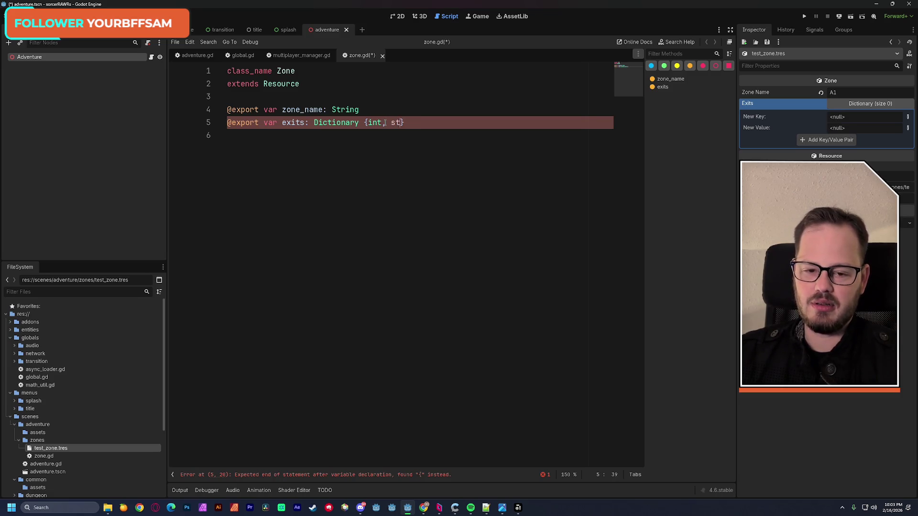
key(BackSpace)
key(BackSpace)
key(BackSpace)
text(String)
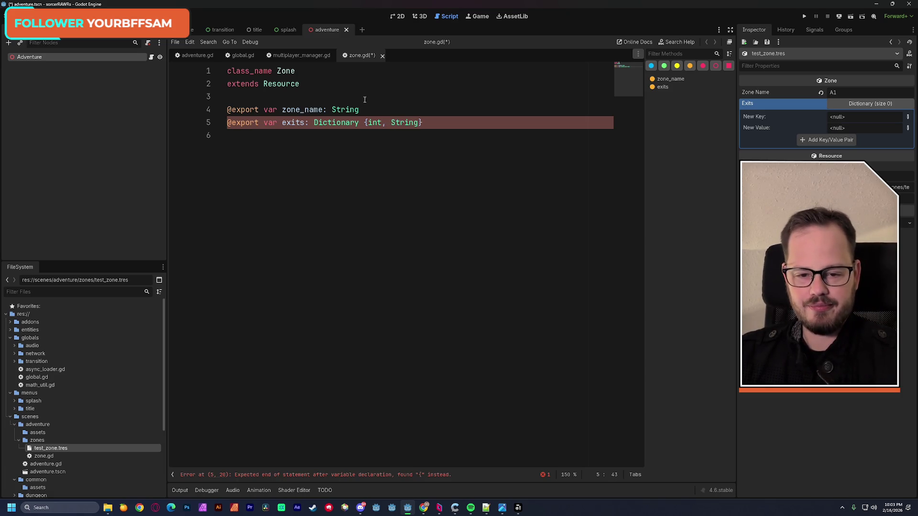
click(365, 98)
click(362, 125)
text(=)
Step: Delete the {int, String} initialiser, leaving exits a plain Dictionary, and save zone.gd
click(396, 94)
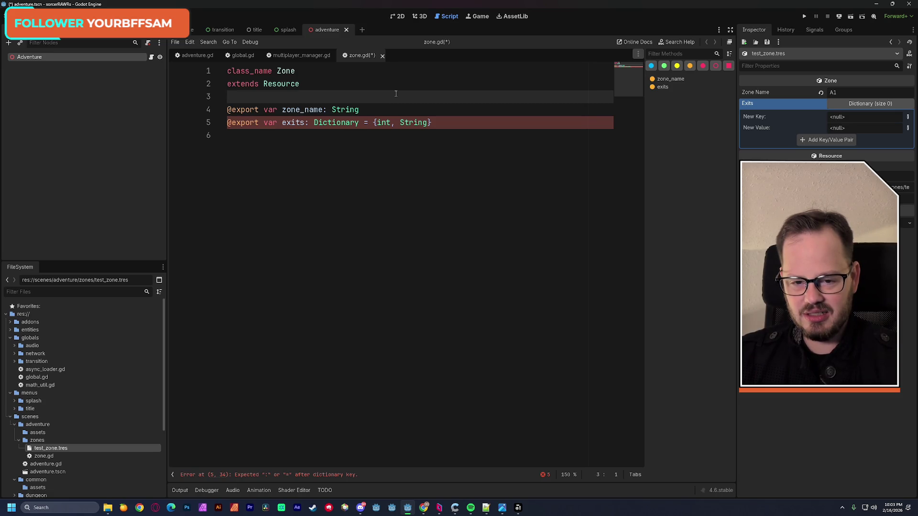
drag(363, 123, 454, 124)
key(BackSpace)
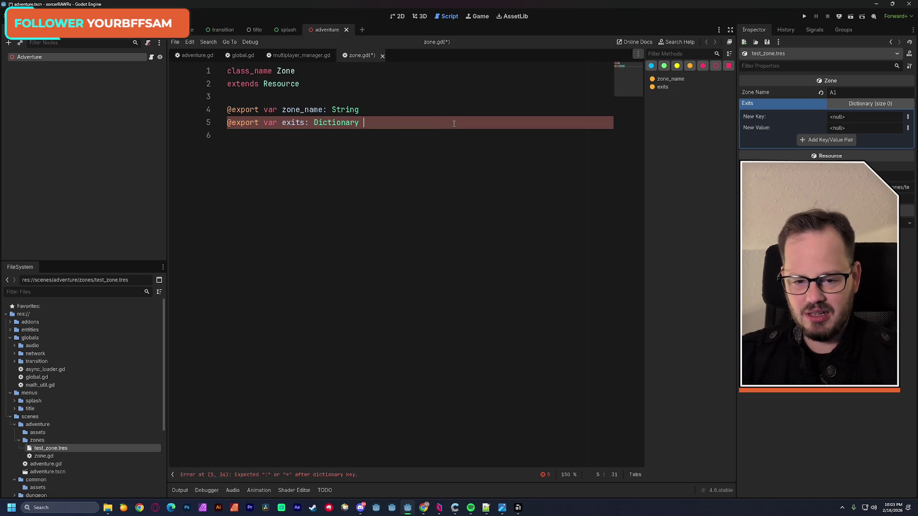
key(BackSpace)
click(381, 188)
key(ctrl+s)
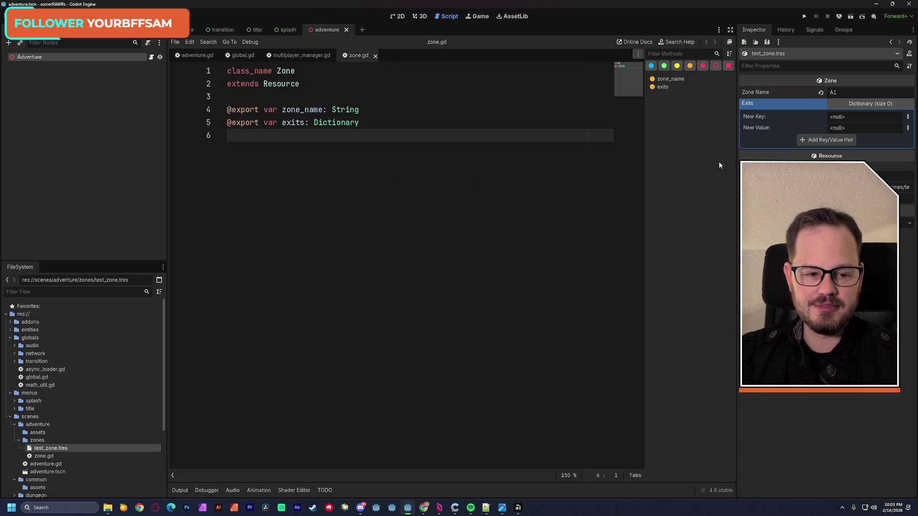
click(405, 116)
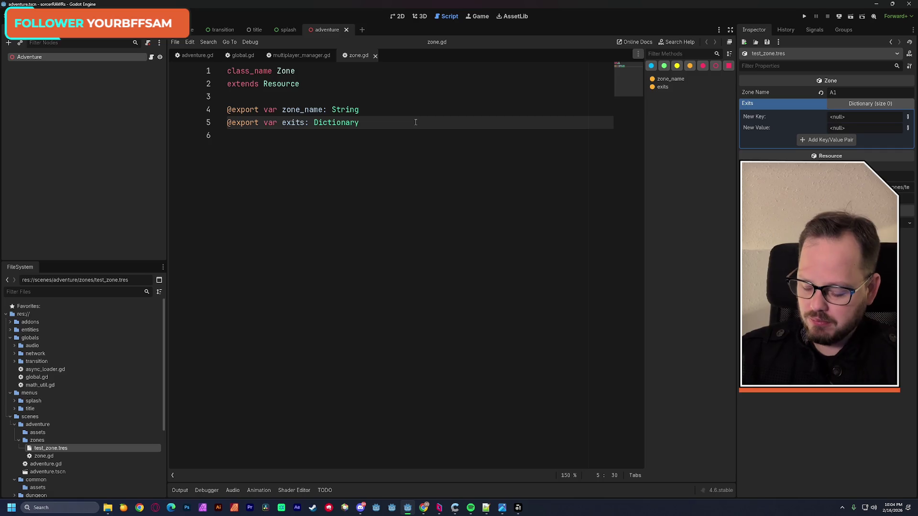
Step: Review zone.gd's extends Resource, zone_name and exits lines
click(371, 111)
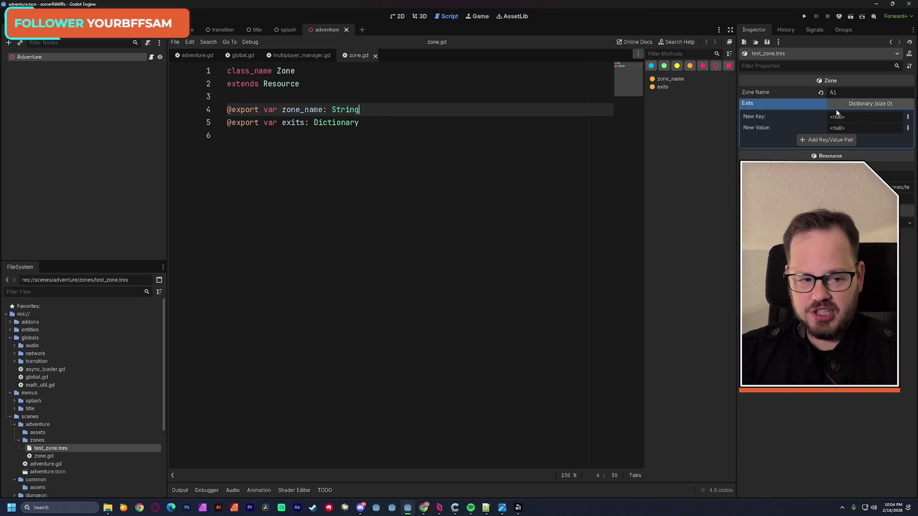
mouse_move(332, 116)
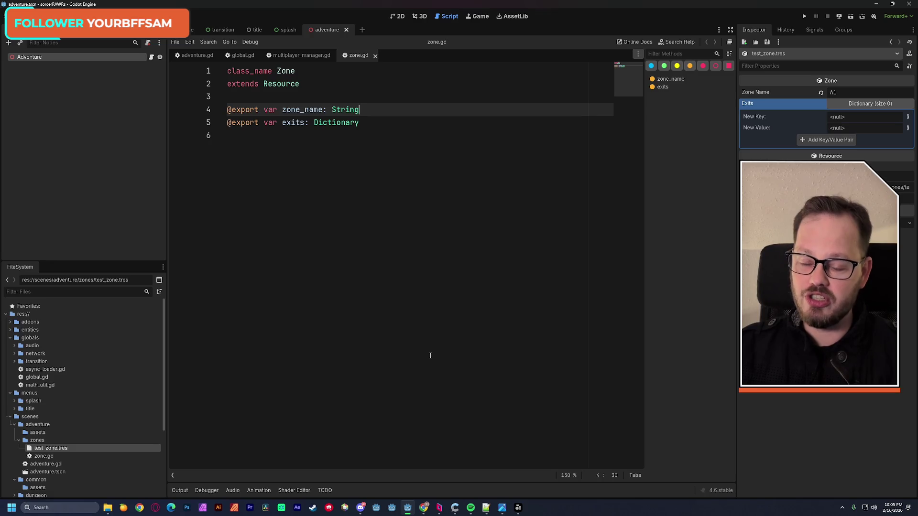
click(322, 99)
click(333, 79)
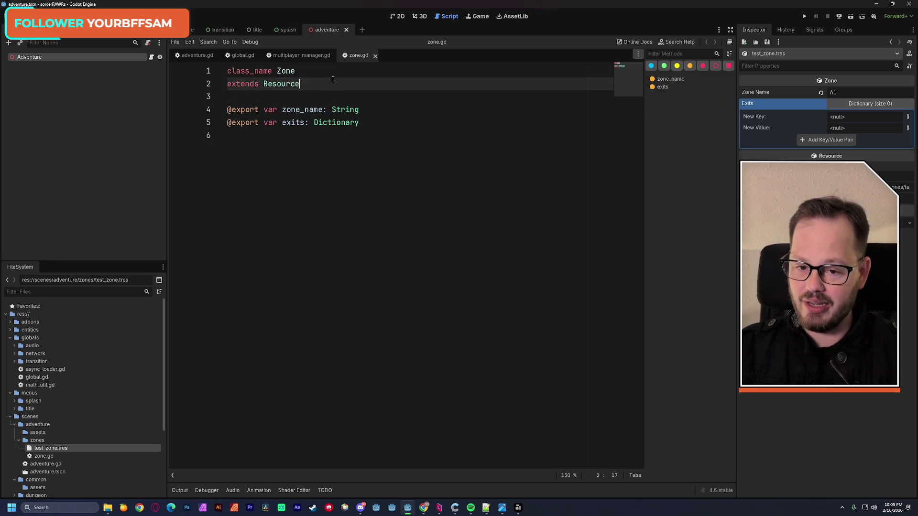
click(366, 110)
click(399, 120)
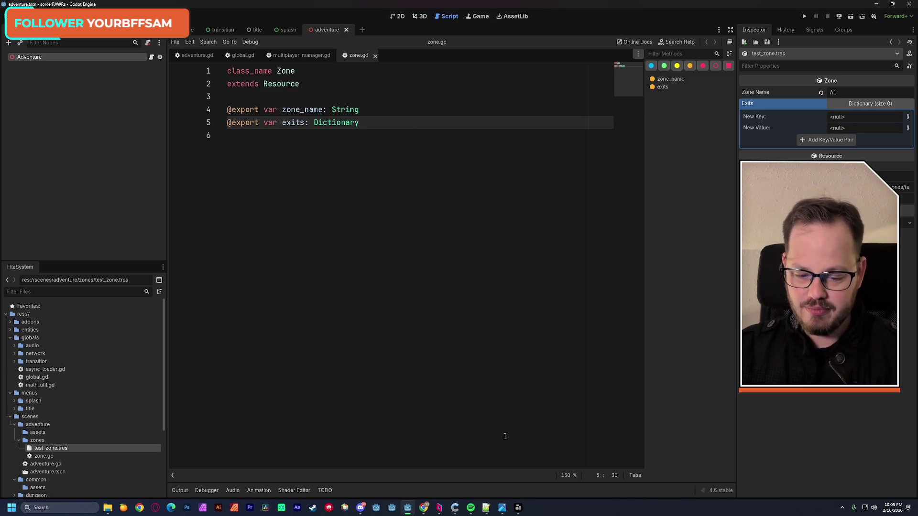
Step: Move the Notepad++ window down and display original map.jpg in Photos over the script
mouse_move(485, 505)
click(483, 484)
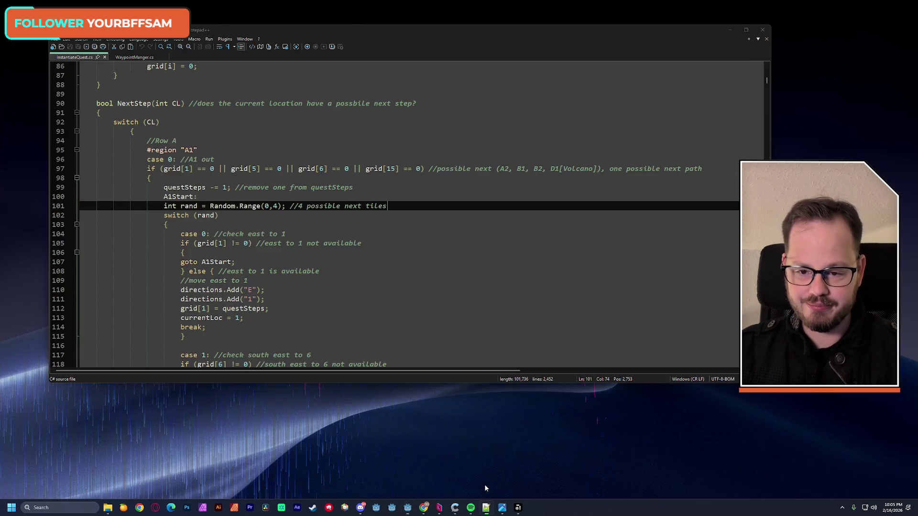
mouse_move(264, 32)
mouse_down()
mouse_move(305, 263)
mouse_move(282, 431)
mouse_move(298, 408)
mouse_up()
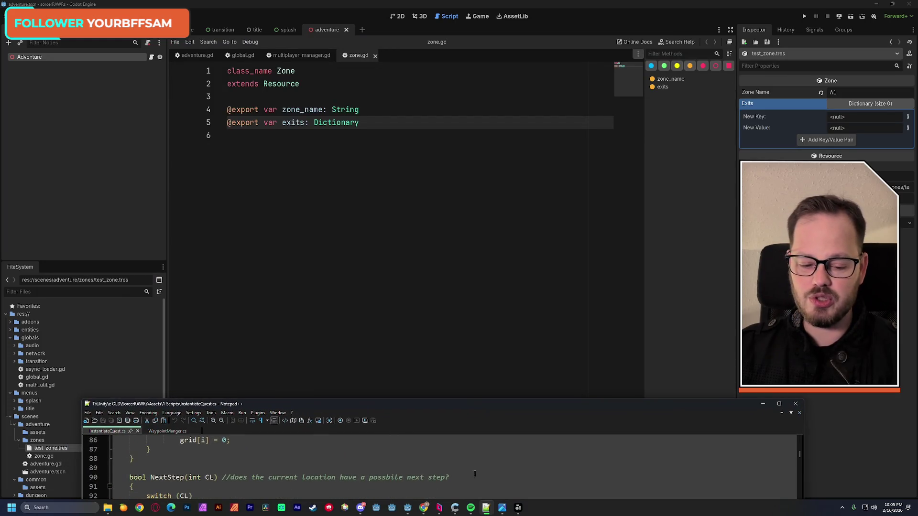
click(503, 509)
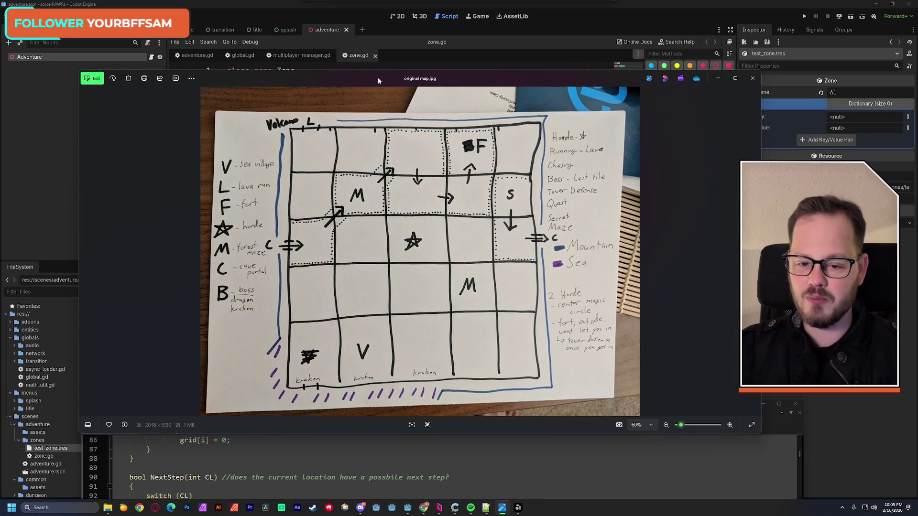
drag(377, 79, 383, 66)
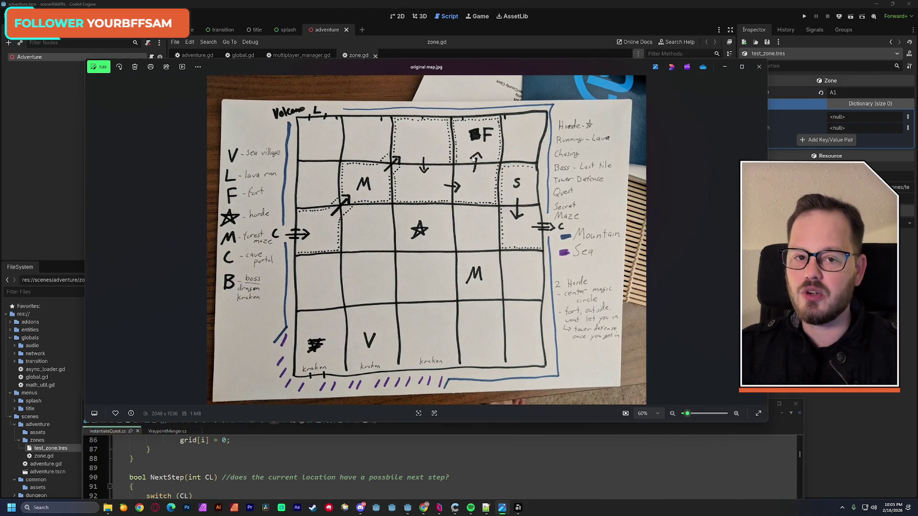
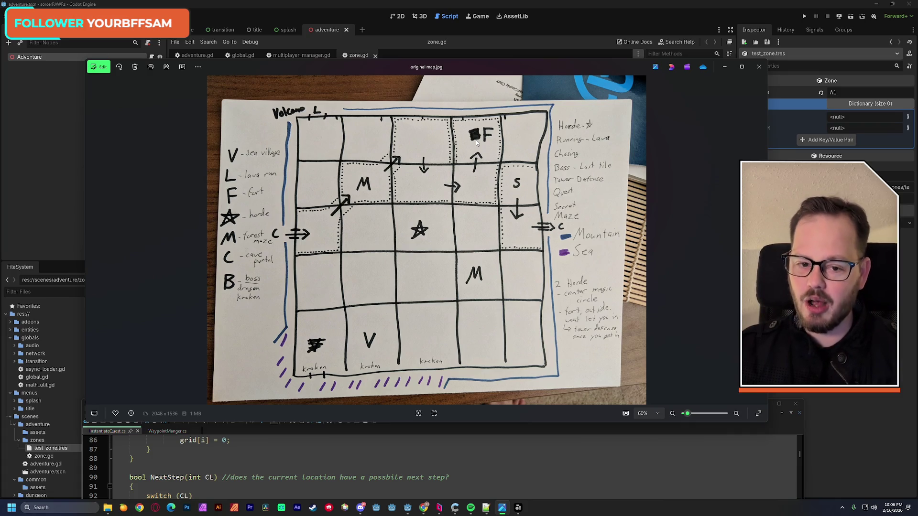
Step: Minimize the Photos window showing original map.jpg to reveal the Zone script
click(726, 67)
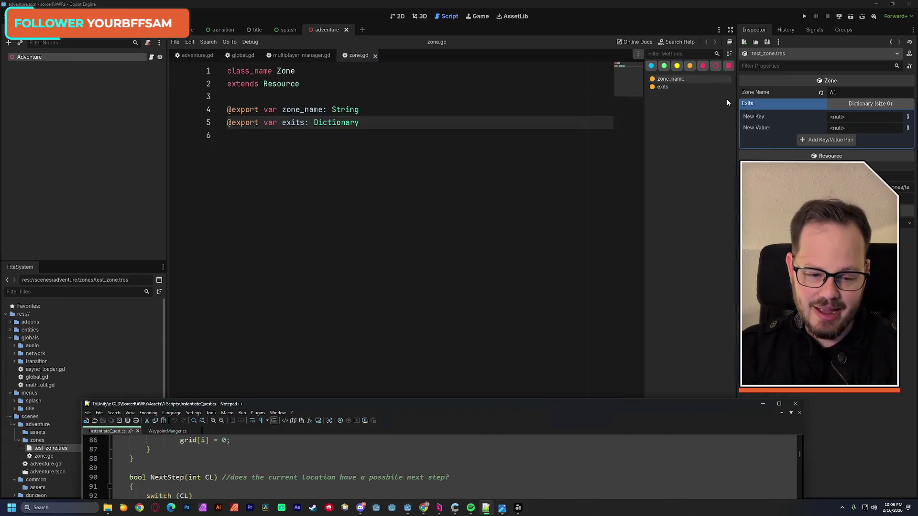
Step: Bring Notepad++ up and look over the questSteps and questDistance variables in InstantiateQuest.cs
mouse_move(597, 411)
mouse_down()
mouse_move(616, 226)
mouse_move(611, 77)
mouse_up()
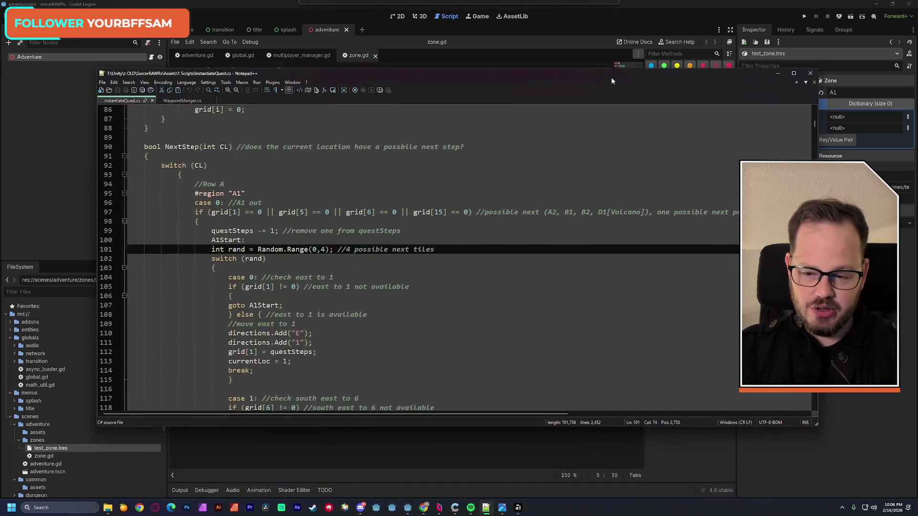
scroll(627, 262, up, 2)
scroll(627, 262, up, 7)
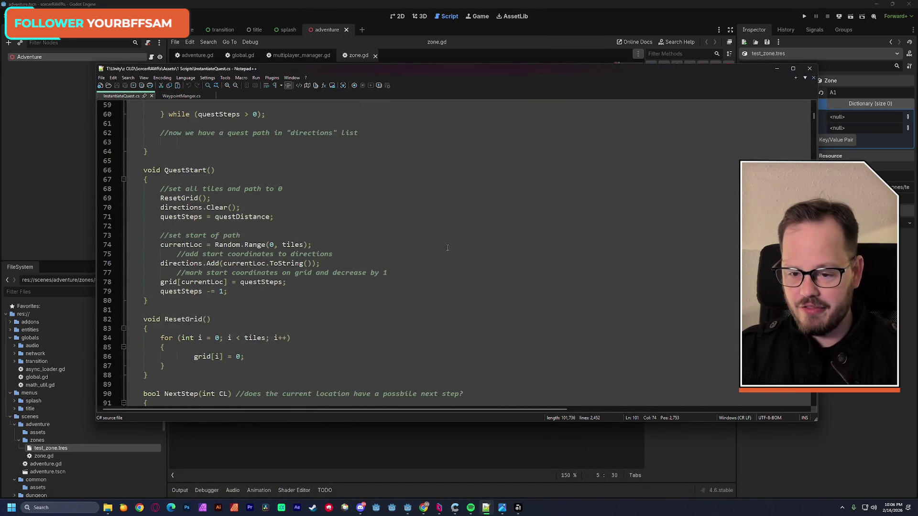
scroll(218, 182, down, 2)
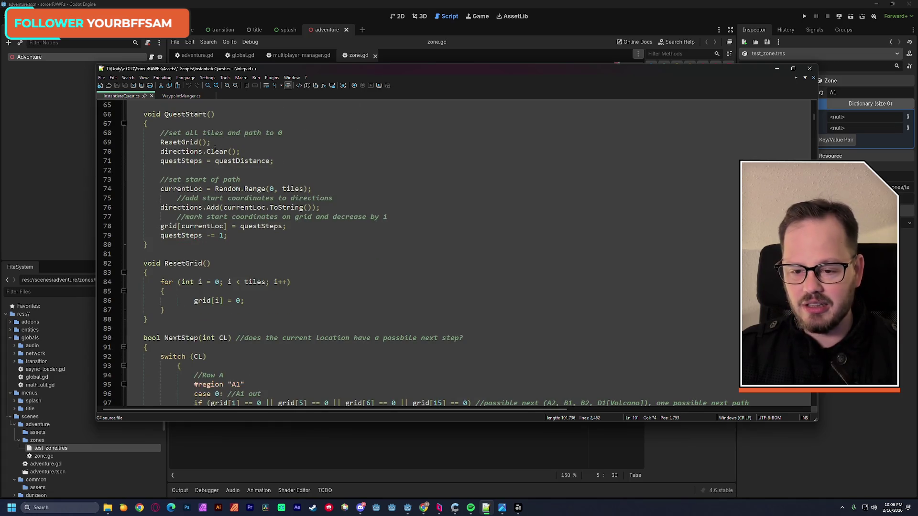
double_click(187, 161)
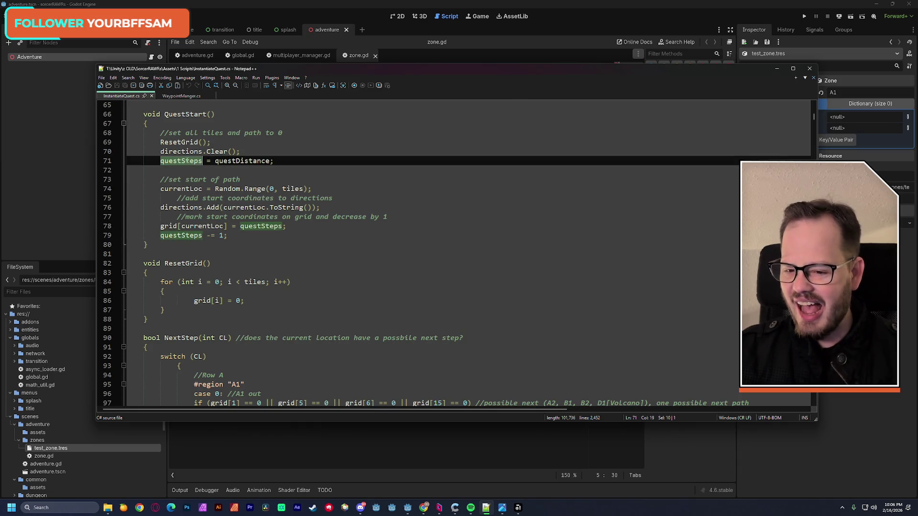
double_click(235, 161)
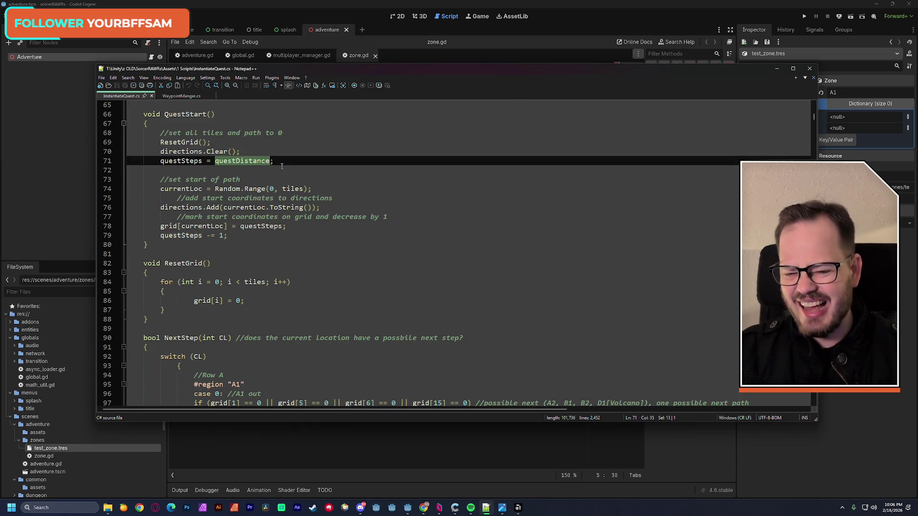
click(308, 172)
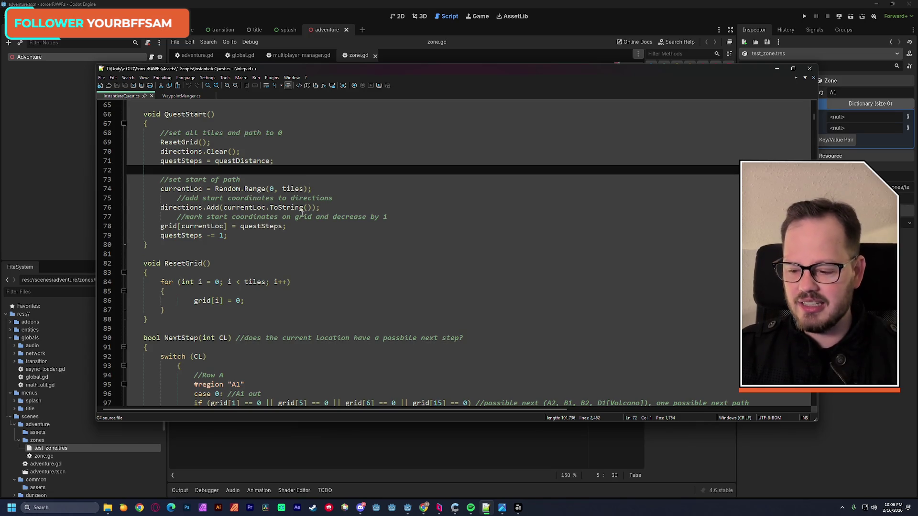
scroll(302, 214, down, 7)
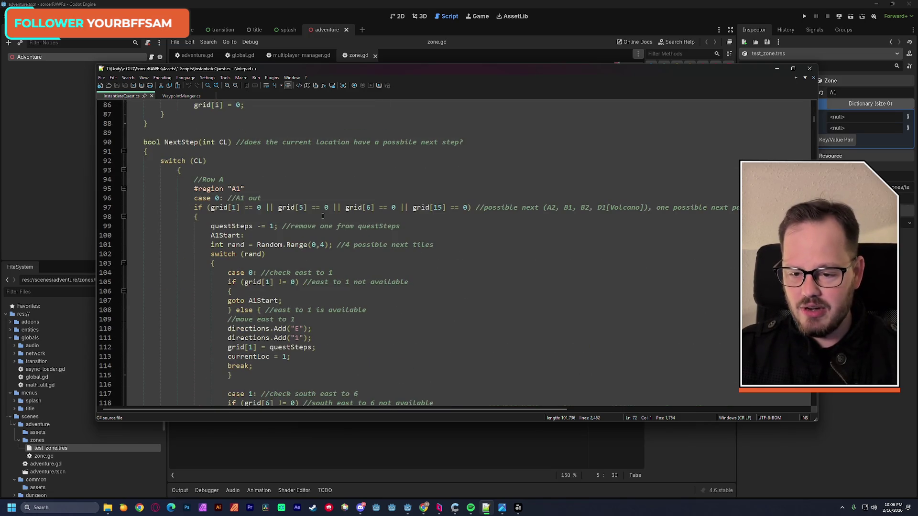
Step: Find the NextStep function and highlight its #region "A1" line
double_click(180, 142)
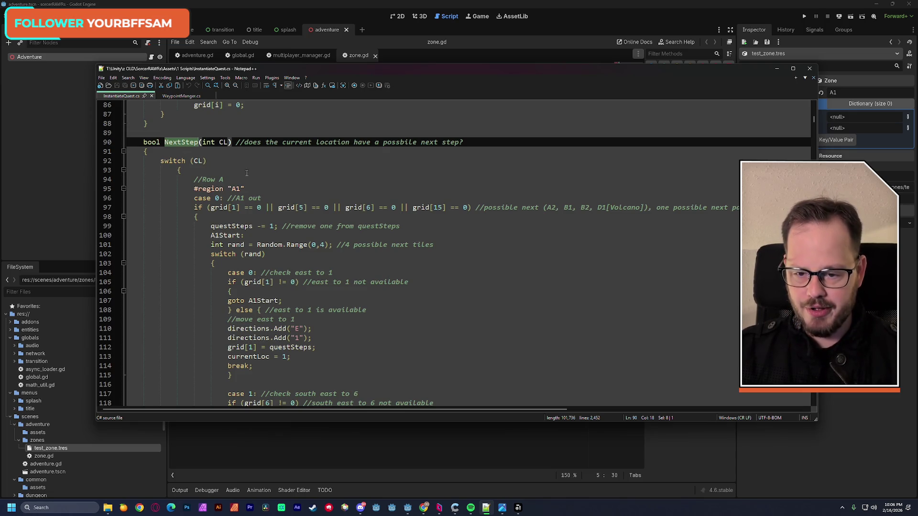
scroll(228, 180, down, 1)
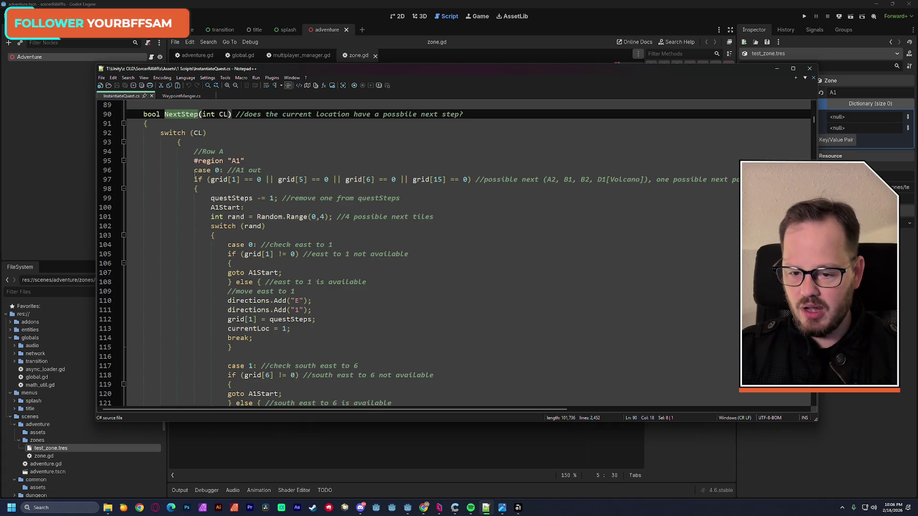
click(194, 171)
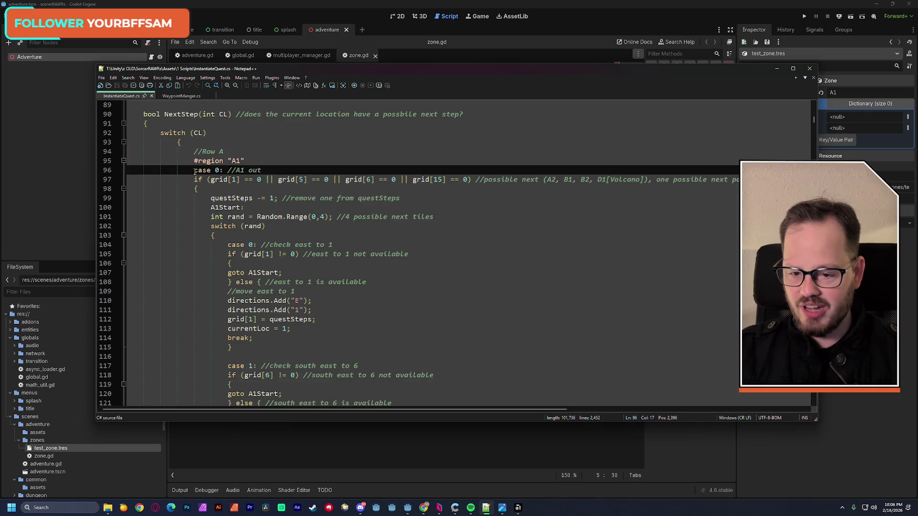
drag(195, 161, 251, 160)
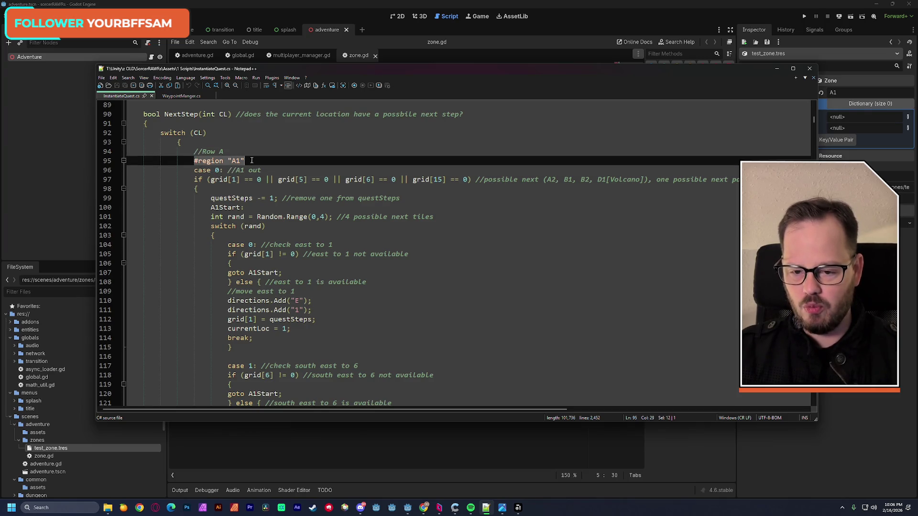
scroll(272, 163, down, 1)
click(249, 143)
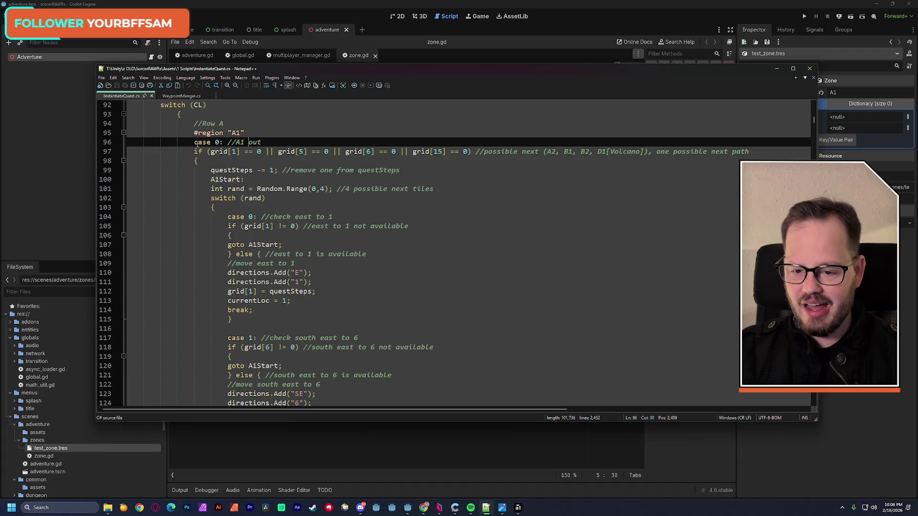
Step: Examine the A1 case's case 0 line and its grid[1] check against 0 on line 97
drag(195, 143, 271, 144)
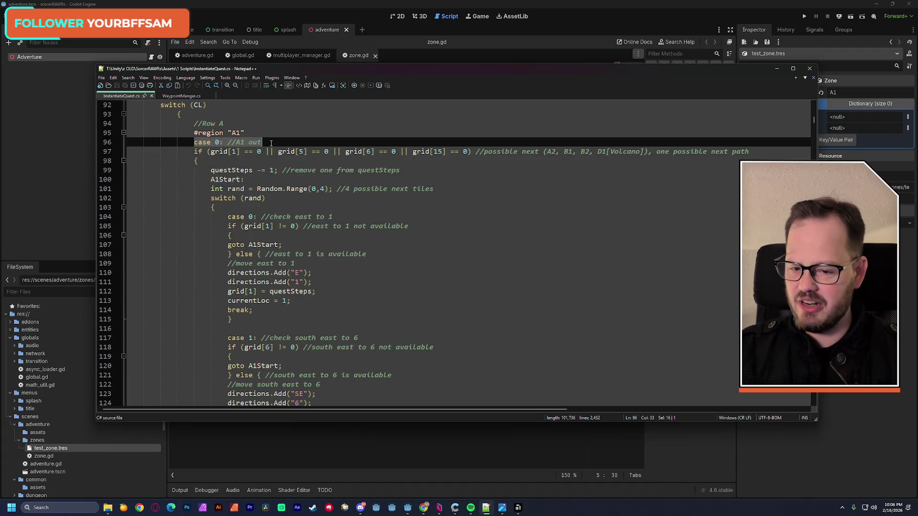
drag(195, 152, 291, 152)
click(258, 152)
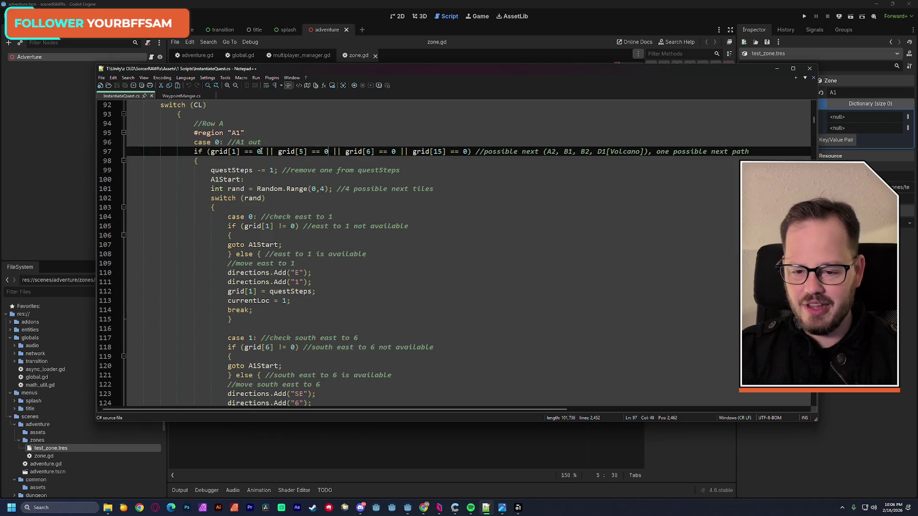
double_click(258, 152)
drag(211, 152, 239, 152)
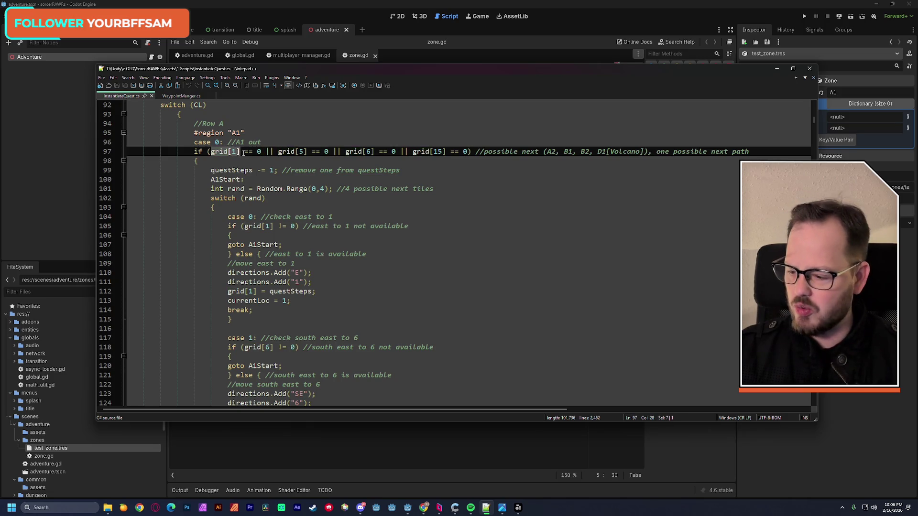
double_click(259, 152)
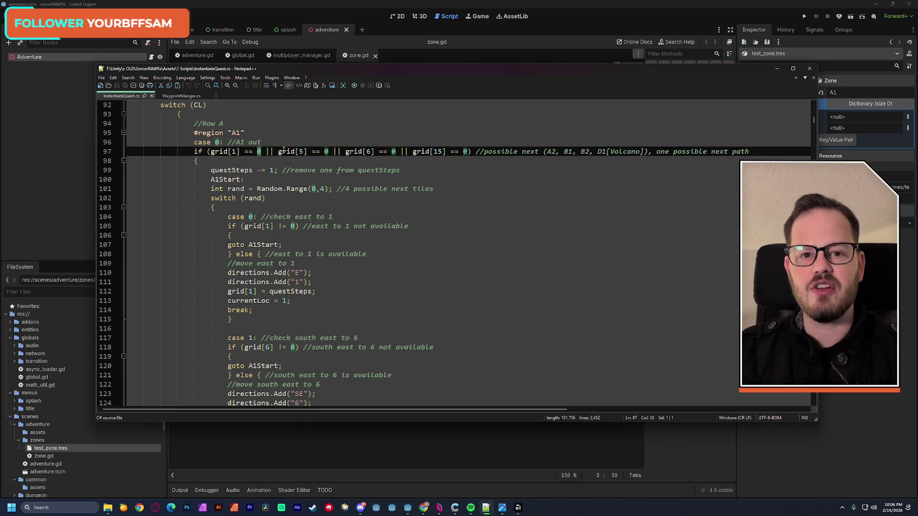
click(442, 166)
Step: Read the possible-next-tiles comment on line 97, marking the B2 tile
scroll(462, 170, down, 1)
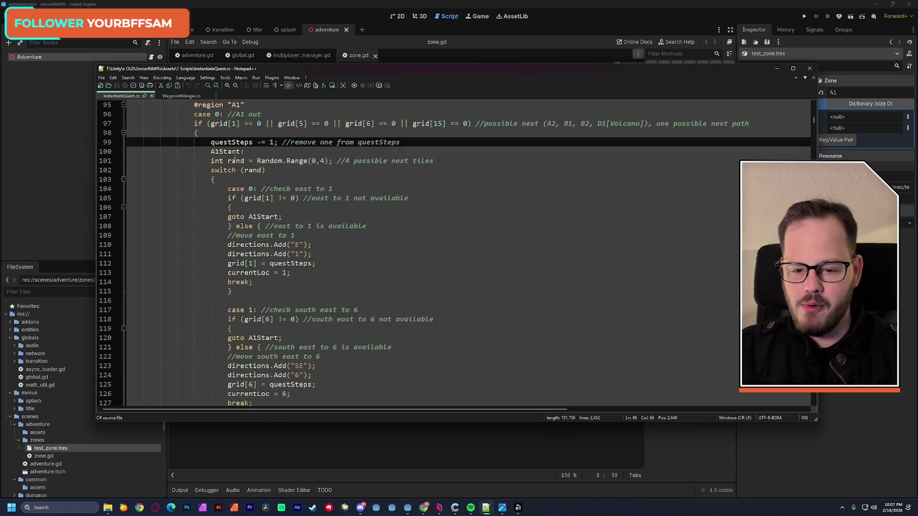
scroll(360, 154, up, 1)
drag(477, 151, 654, 151)
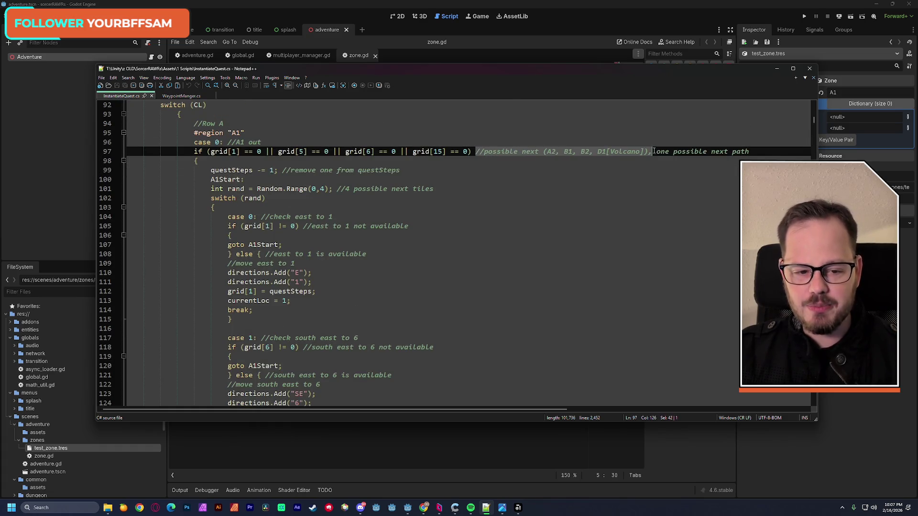
click(556, 152)
double_click(584, 152)
double_click(601, 152)
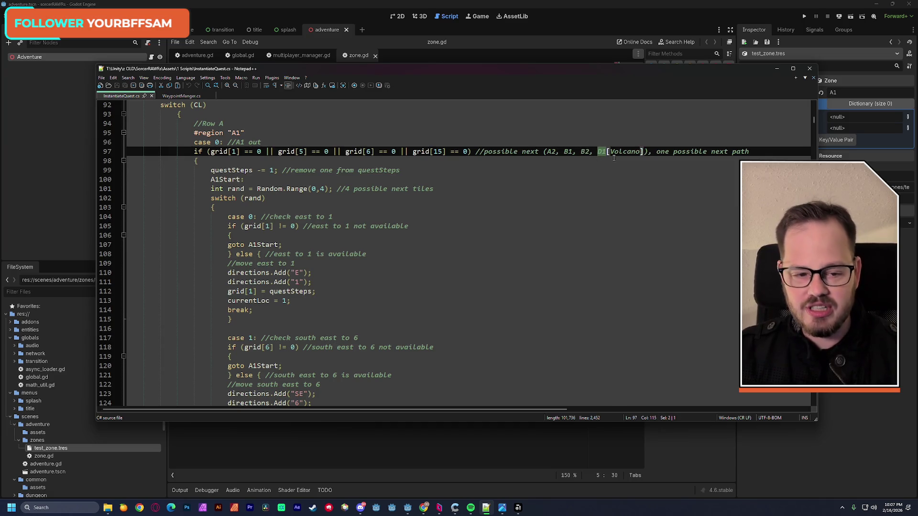
click(610, 162)
scroll(341, 180, down, 2)
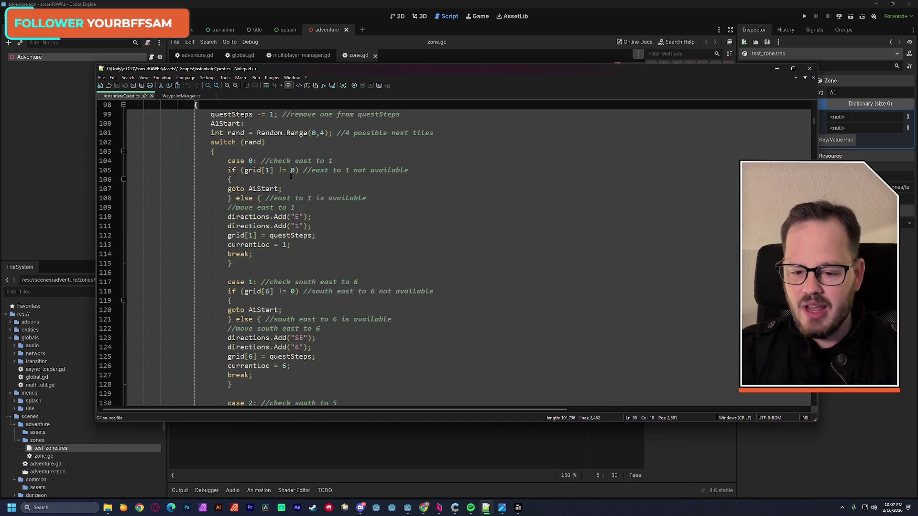
scroll(291, 175, down, 15)
scroll(471, 187, down, 20)
scroll(472, 186, down, 19)
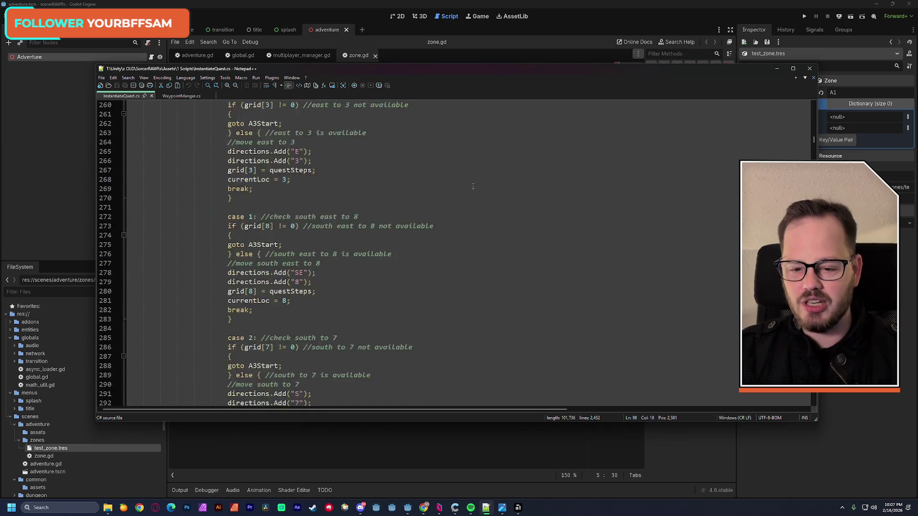
scroll(473, 186, down, 16)
scroll(473, 186, down, 19)
scroll(473, 185, down, 20)
scroll(482, 186, down, 19)
scroll(508, 198, down, 20)
scroll(507, 198, down, 16)
scroll(507, 198, down, 17)
scroll(507, 199, down, 13)
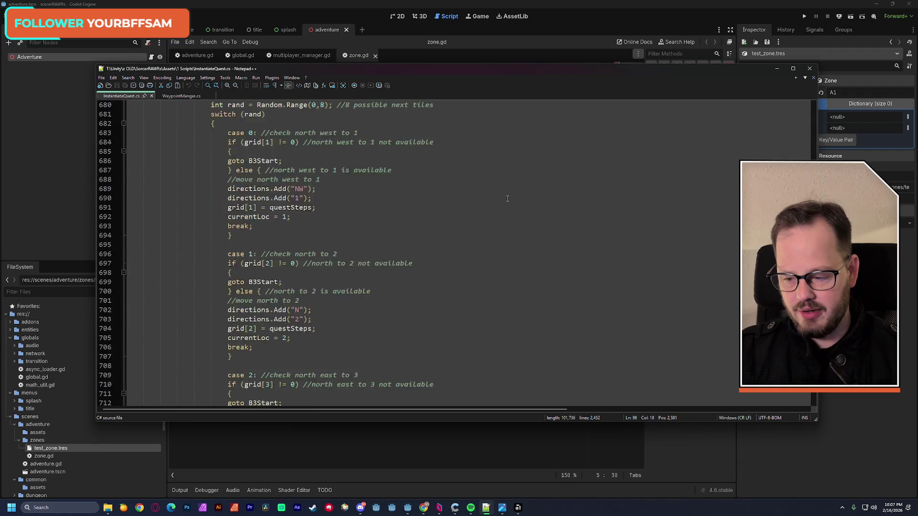
scroll(507, 198, down, 16)
scroll(508, 200, down, 14)
scroll(513, 201, down, 17)
scroll(513, 201, down, 11)
scroll(515, 201, up, 2)
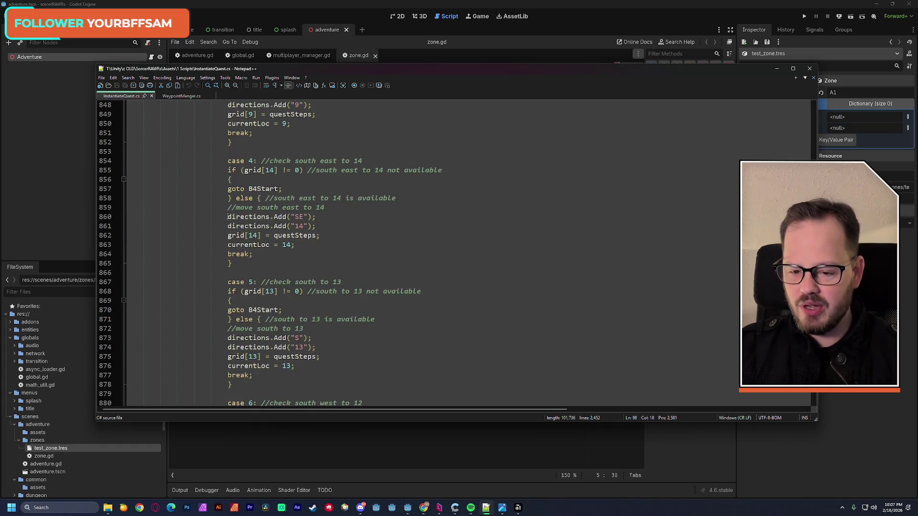
drag(227, 216, 250, 218)
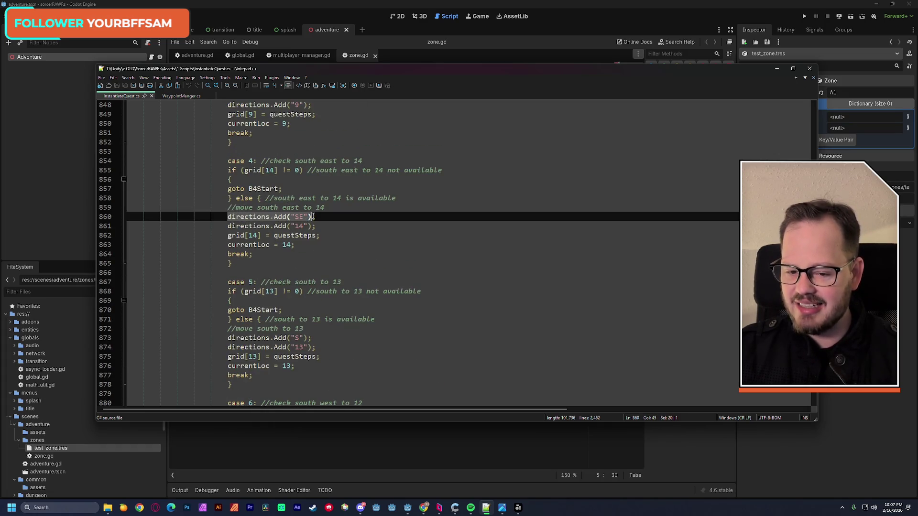
drag(228, 226, 313, 226)
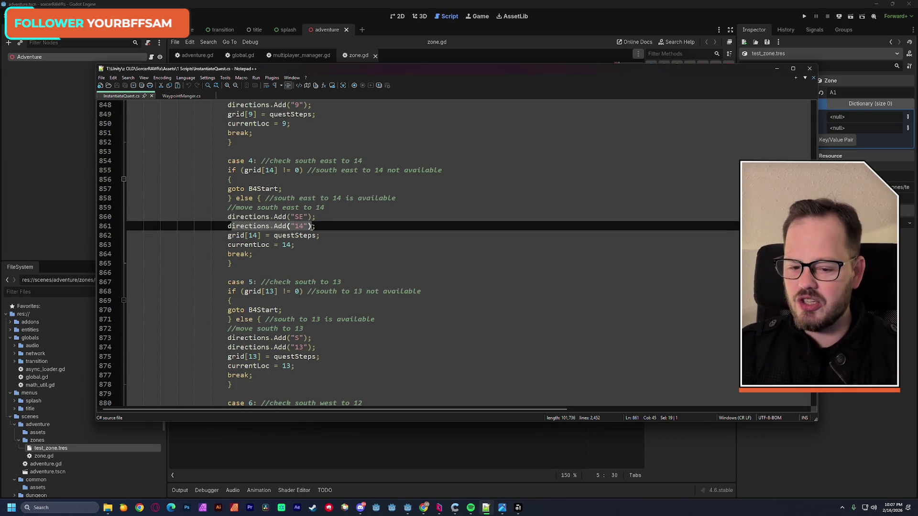
click(316, 226)
scroll(363, 227, down, 5)
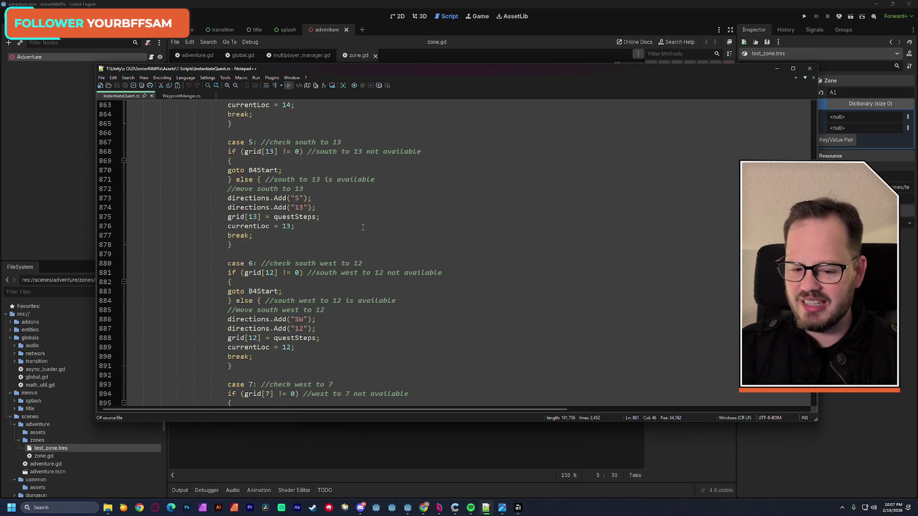
scroll(267, 210, down, 6)
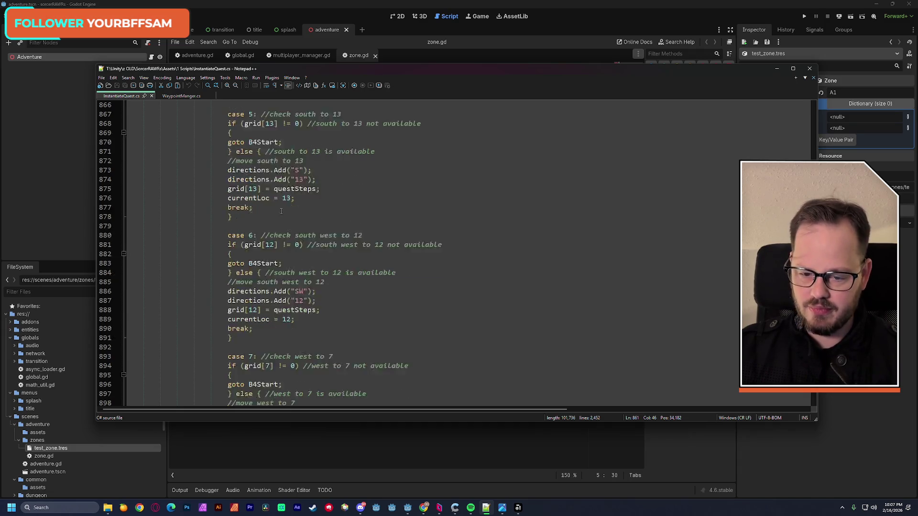
scroll(356, 212, down, 18)
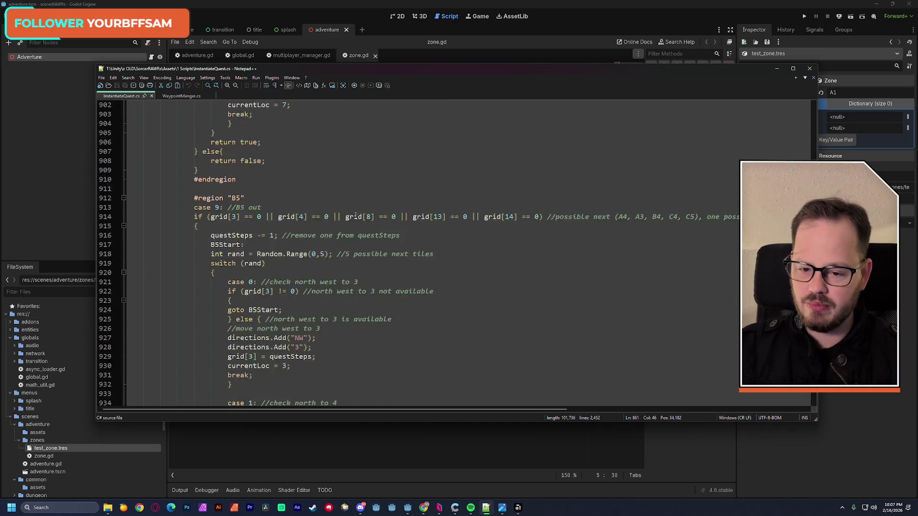
scroll(358, 215, down, 20)
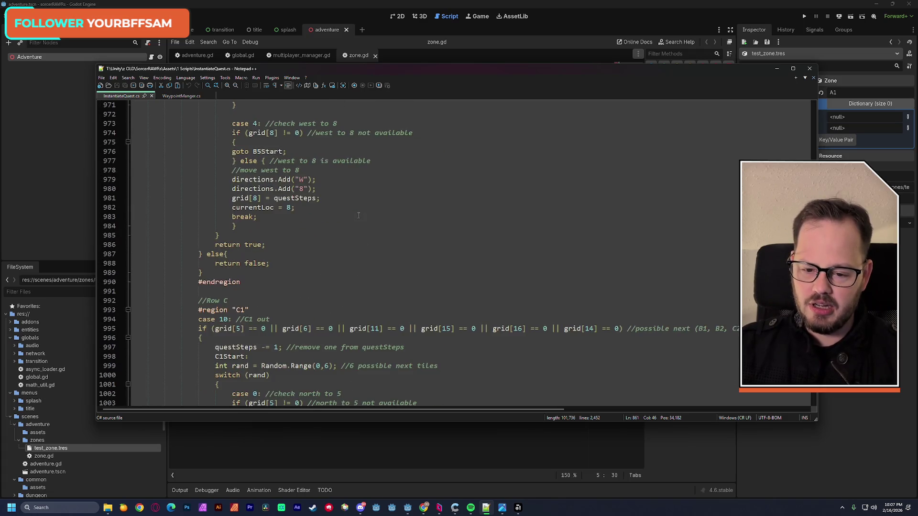
scroll(359, 216, down, 20)
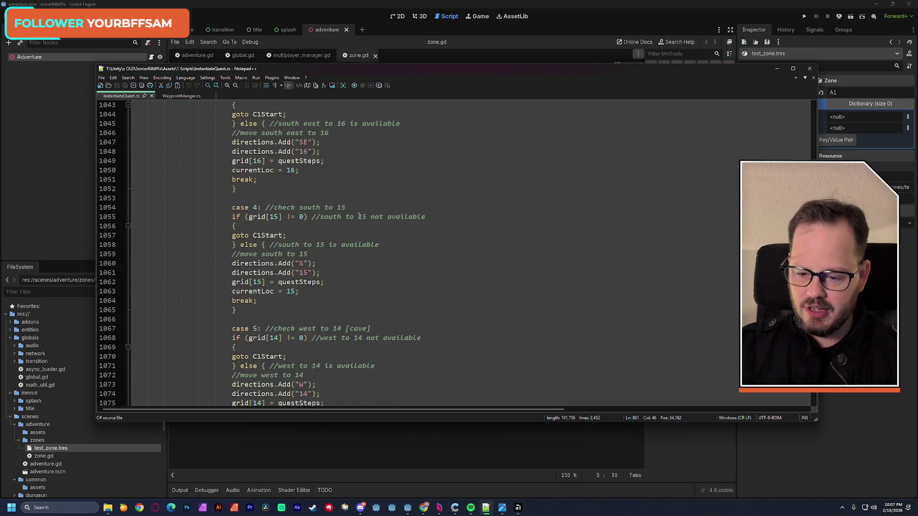
scroll(359, 216, down, 20)
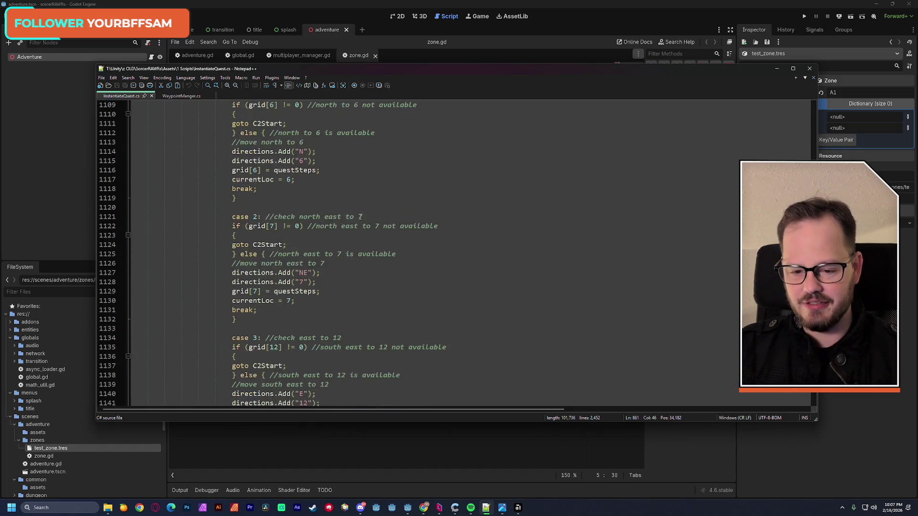
scroll(359, 218, down, 20)
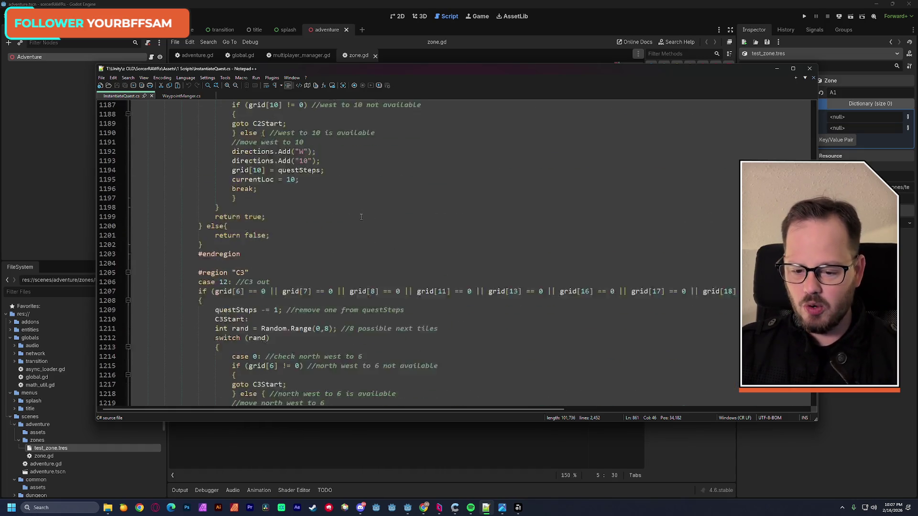
scroll(358, 218, down, 20)
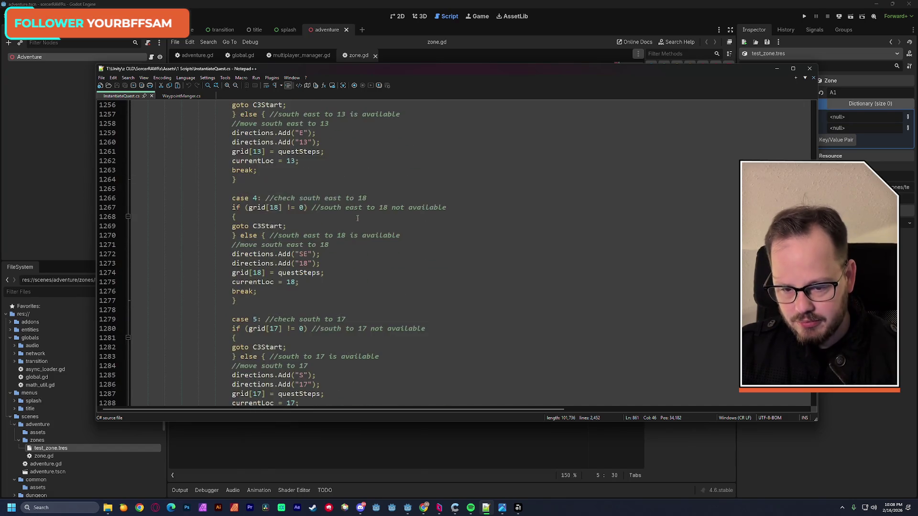
scroll(357, 220, down, 16)
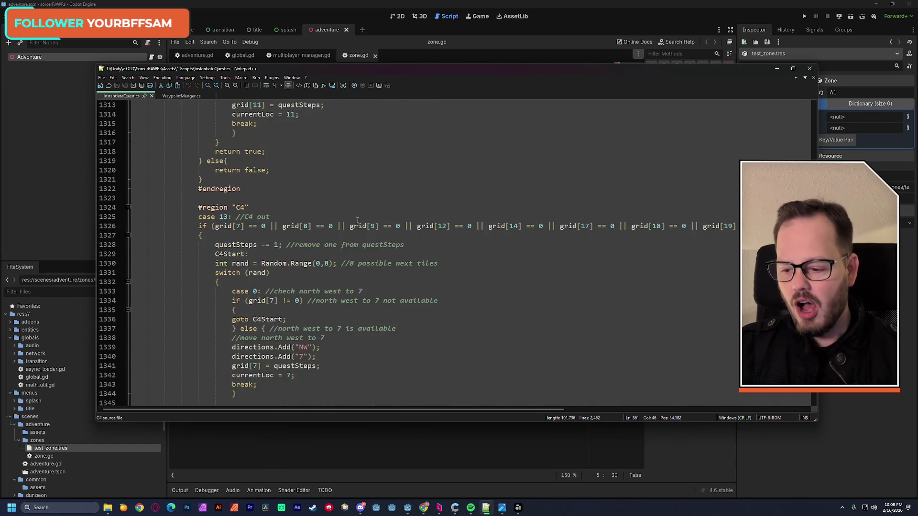
click(777, 68)
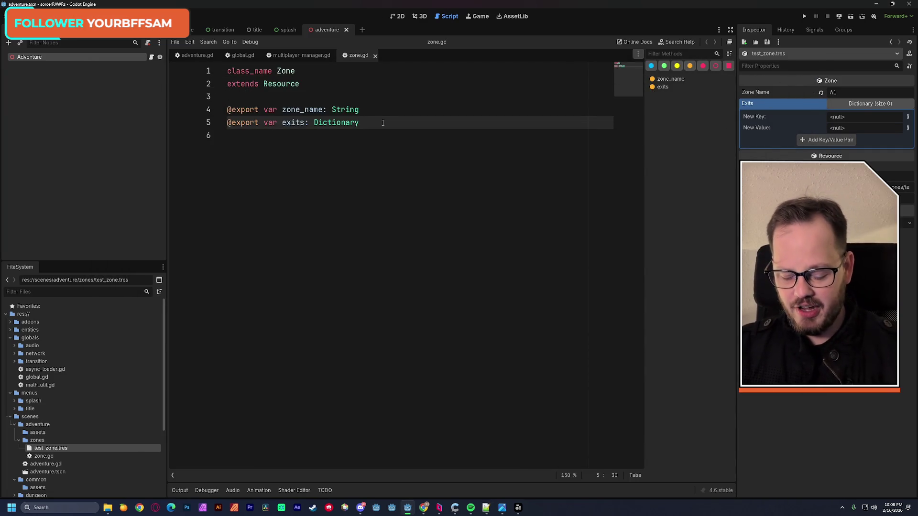
Step: Change the exits declaration to Dictionary[int, String], accepting String from autocomplete
text([])
key(Left)
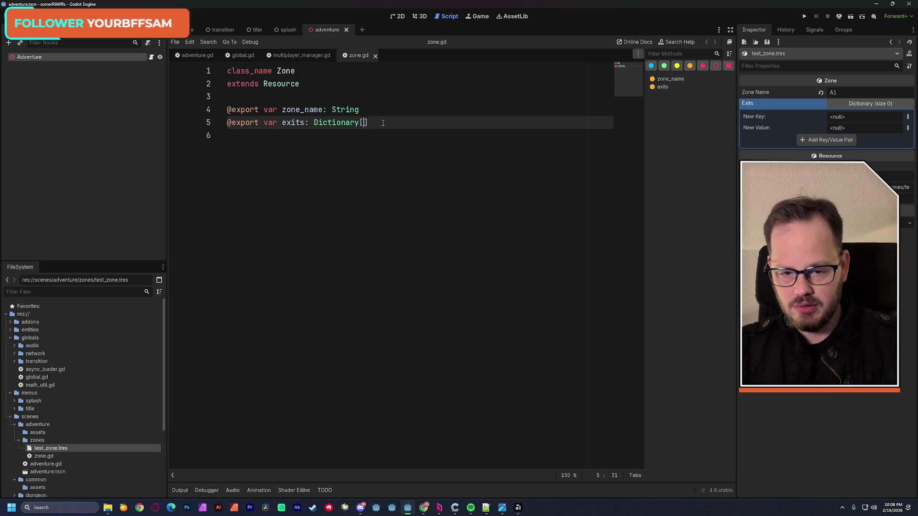
text(int)
text(, str)
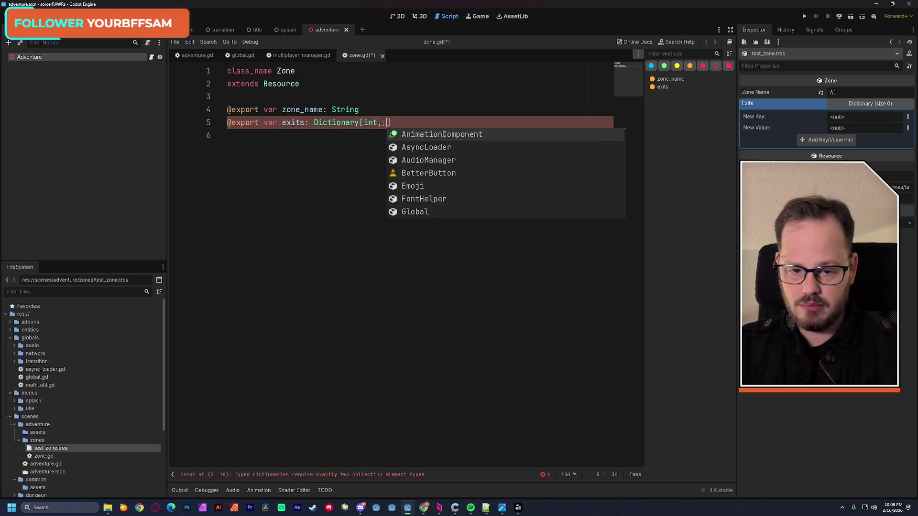
text(in)
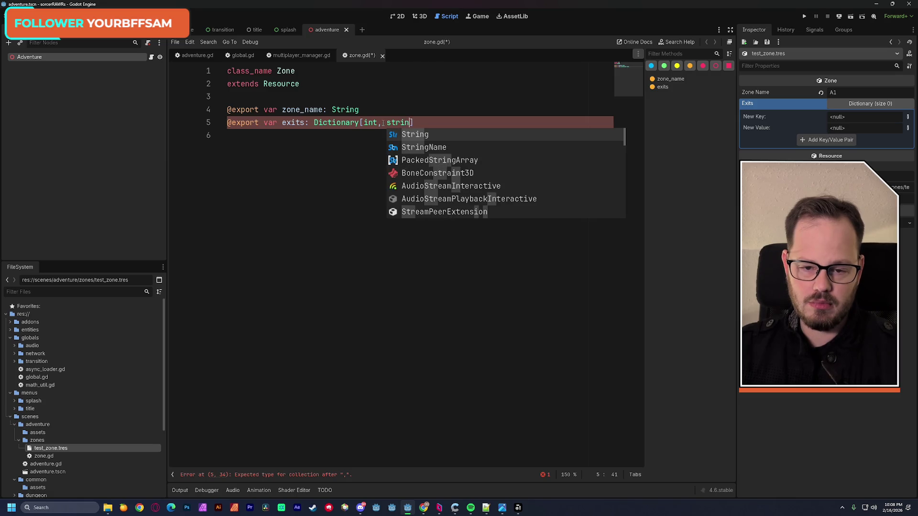
key(Return)
click(451, 98)
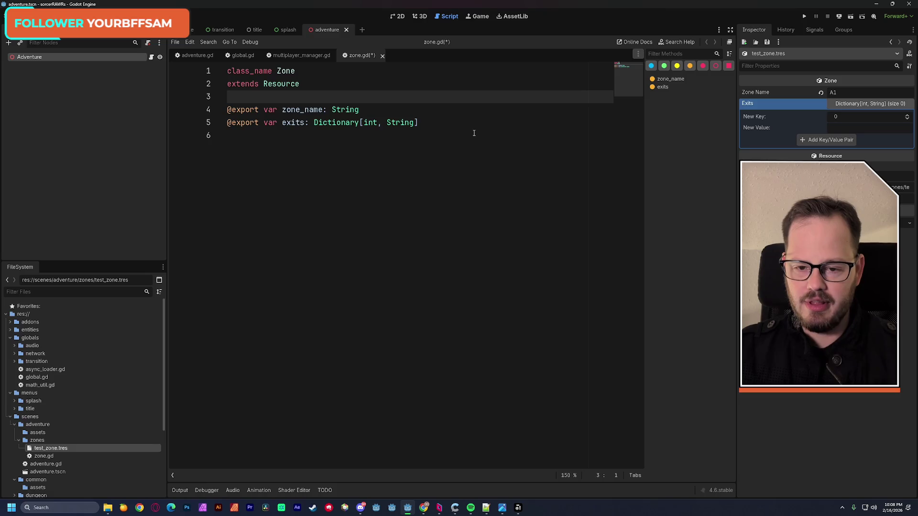
double_click(293, 122)
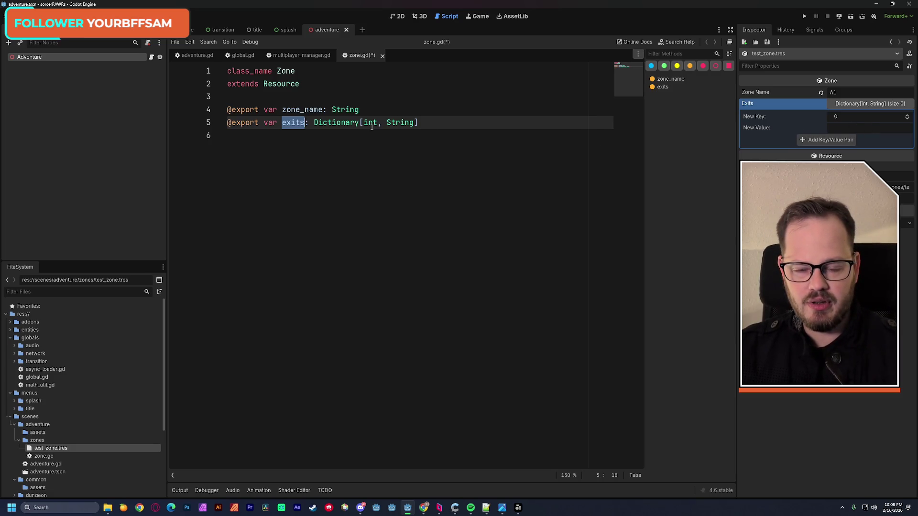
click(328, 87)
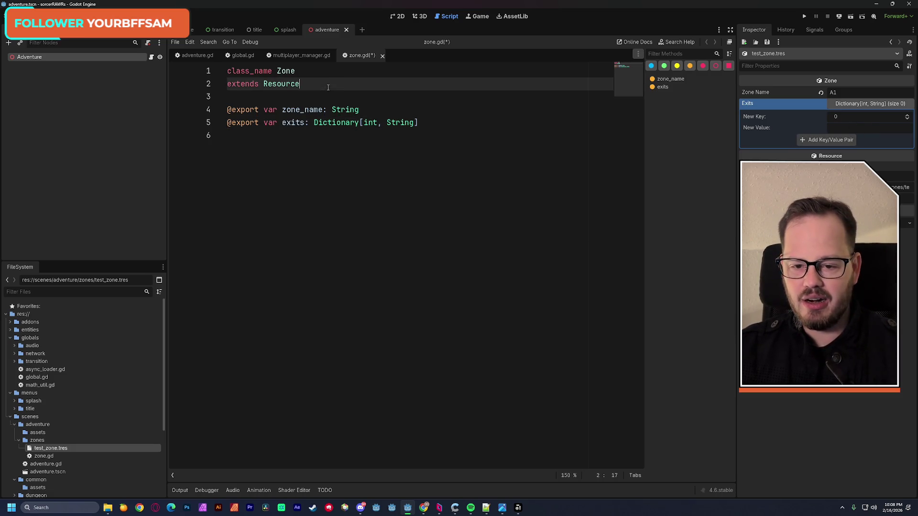
Step: Add an enum named direction with NORTH, SOUTH, EAST and WEST entries below the class header
key(Return)
key(Return)
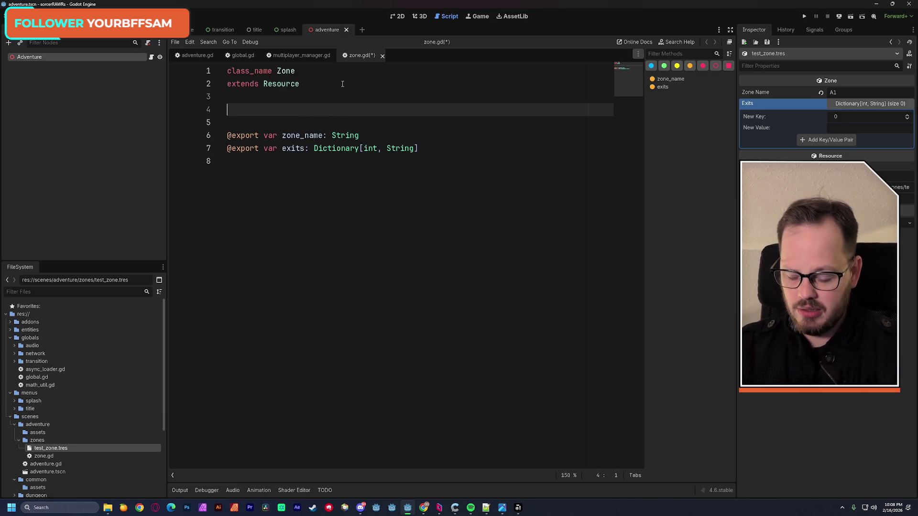
text(enum )
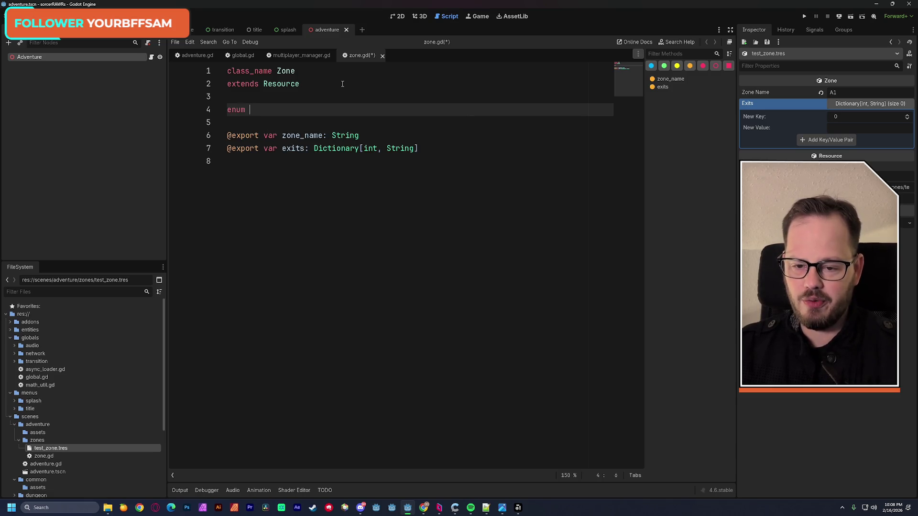
text(dirc)
key(BackSpace)
text(ection)
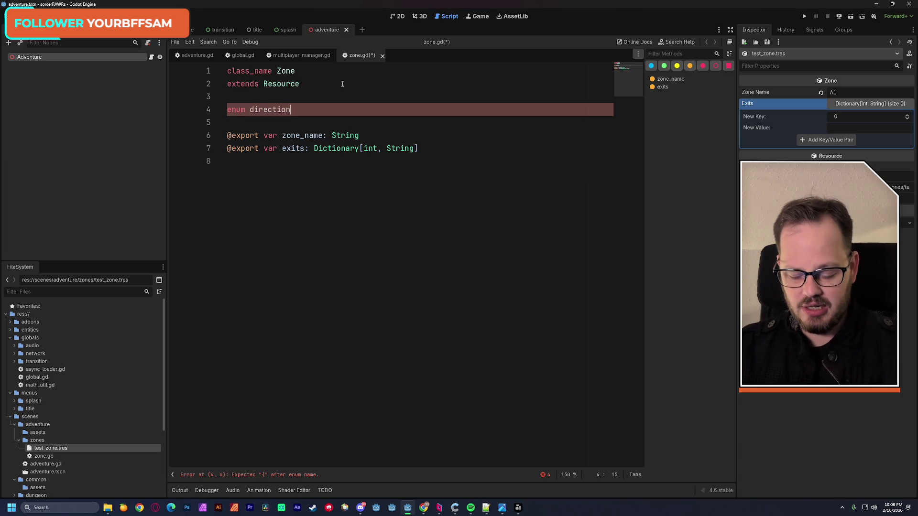
text(= {)
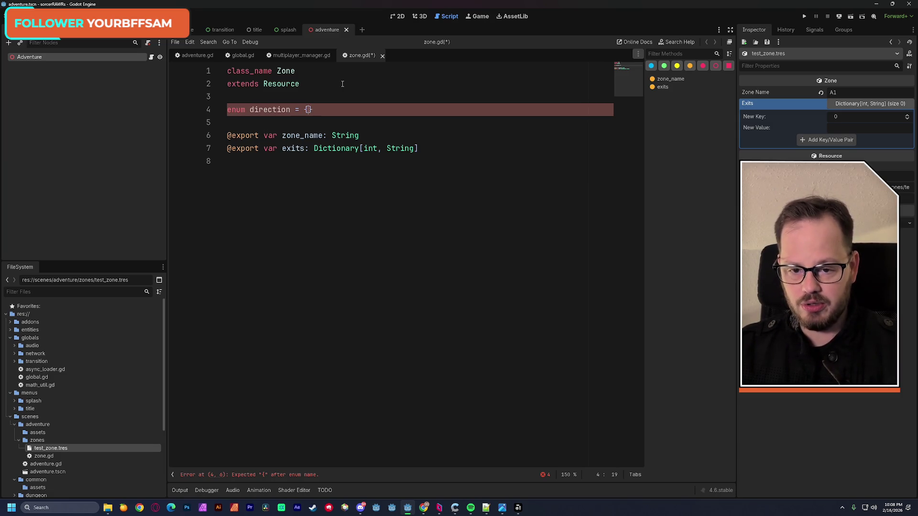
key(Return)
text(NORTH,)
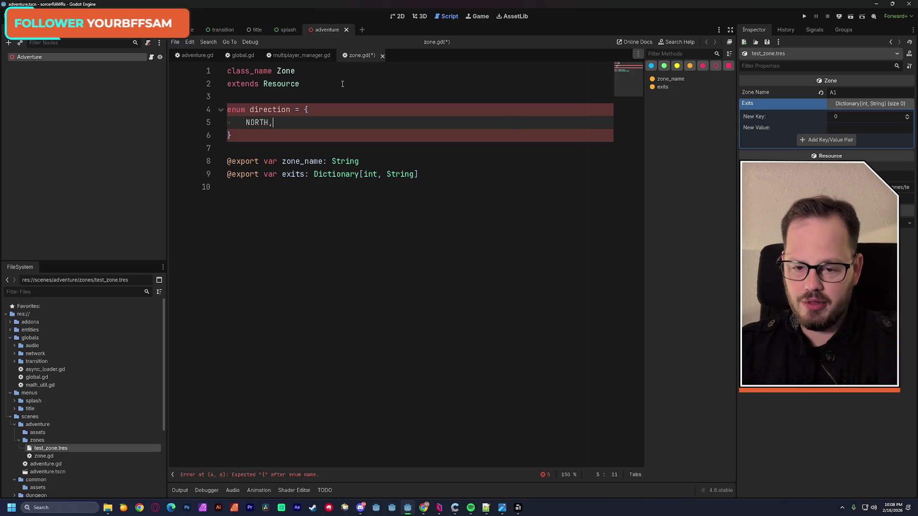
key(Return)
text(SOUTH,)
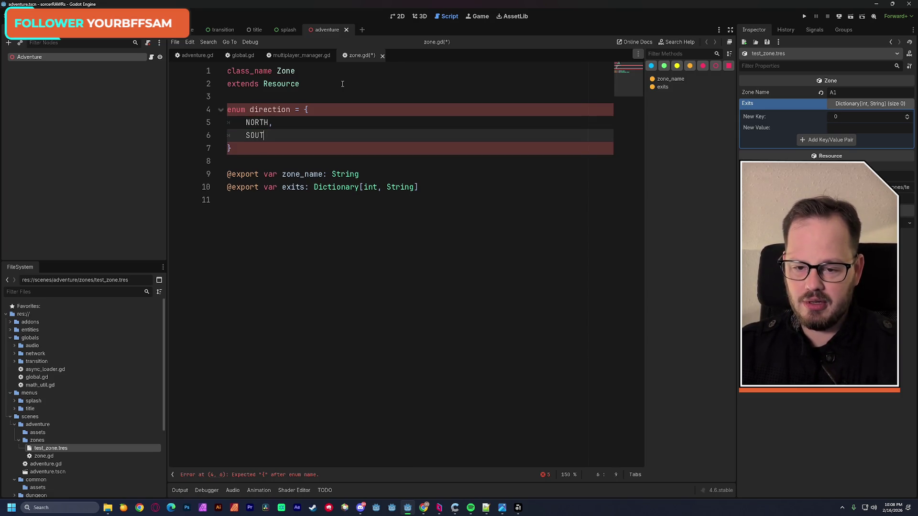
key(Escape)
key(Return)
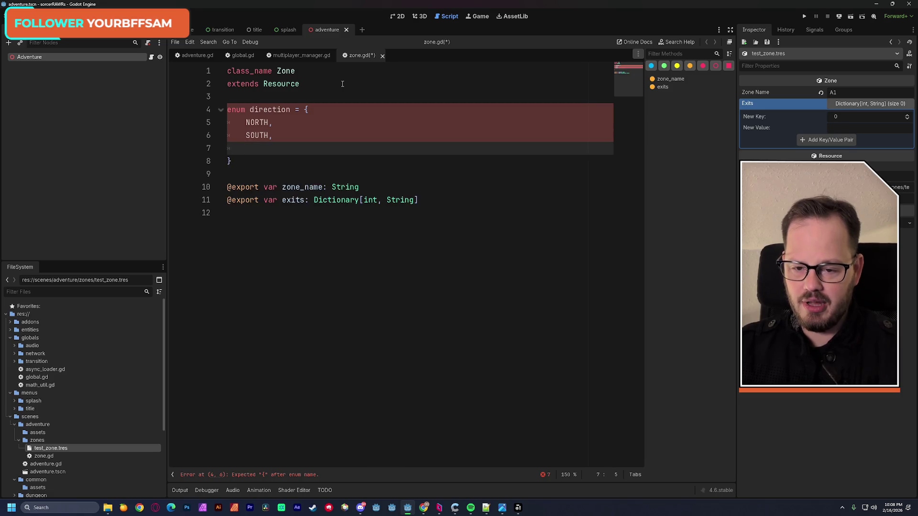
text(EAST,)
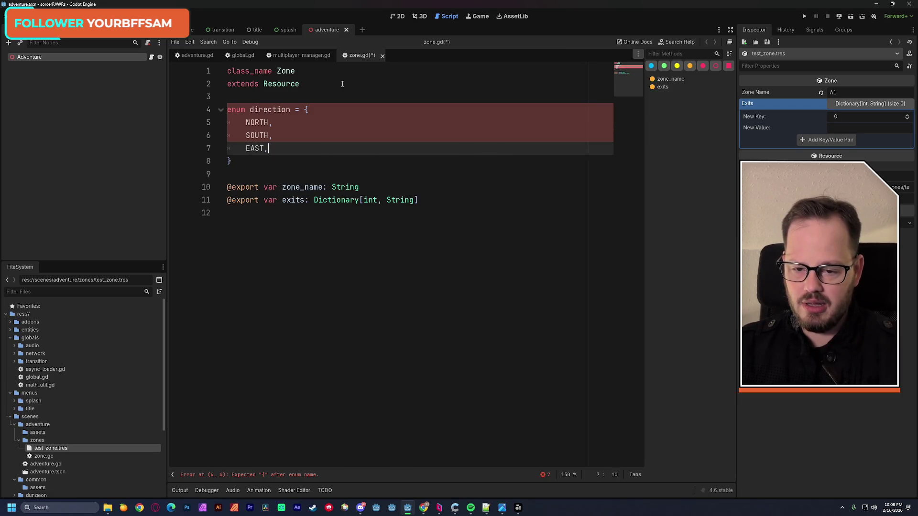
key(Return)
text(S)
key(BackSpace)
text(WEST)
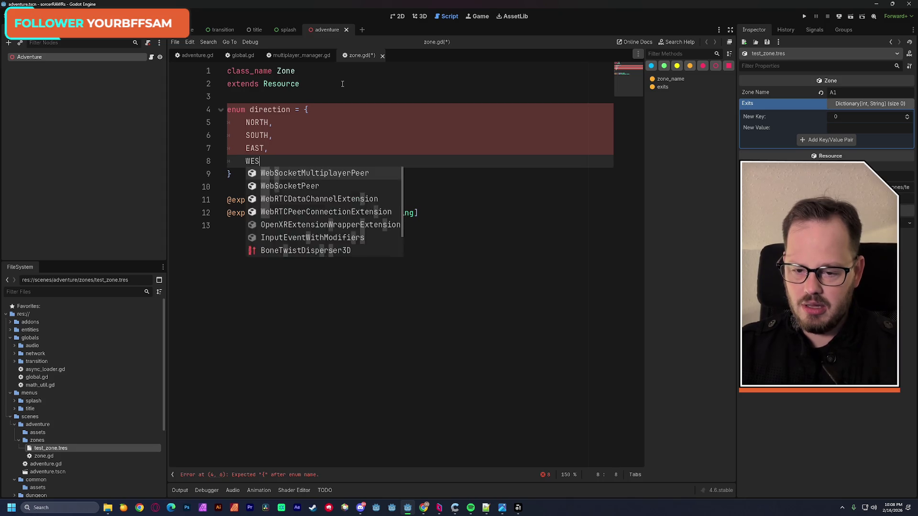
key(Escape)
text(,)
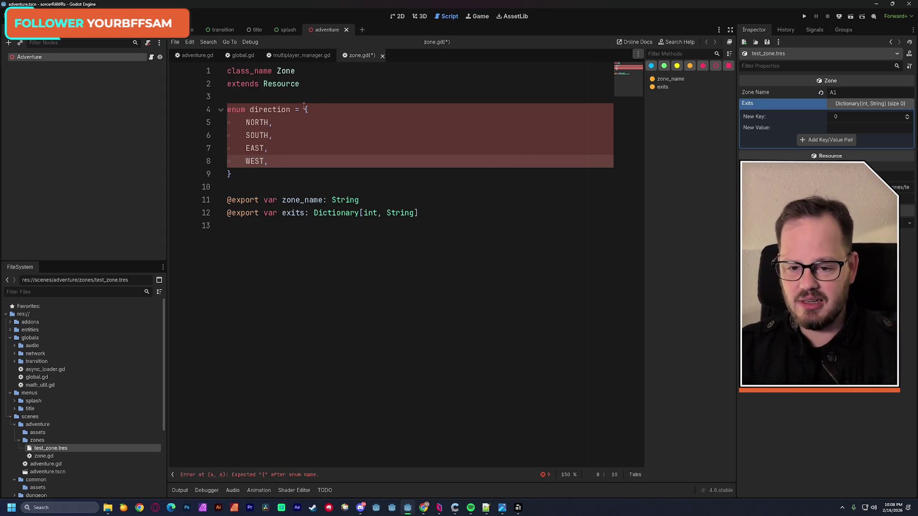
Step: Replace SOUTH, EAST and WEST with NORTH_EAST, and tidy stray characters after enum
click(294, 128)
key(Return)
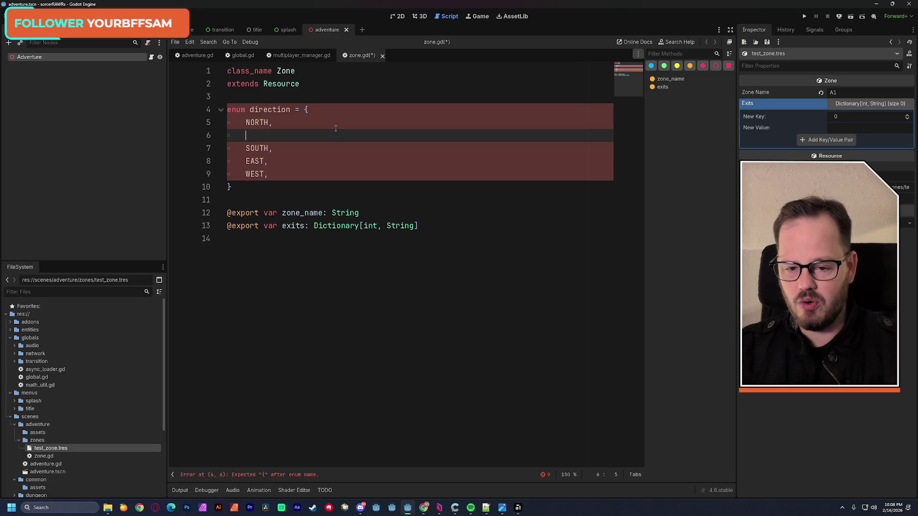
mouse_move(244, 148)
mouse_down()
mouse_move(275, 149)
mouse_move(279, 174)
mouse_up()
key(BackSpace)
key(BackSpace)
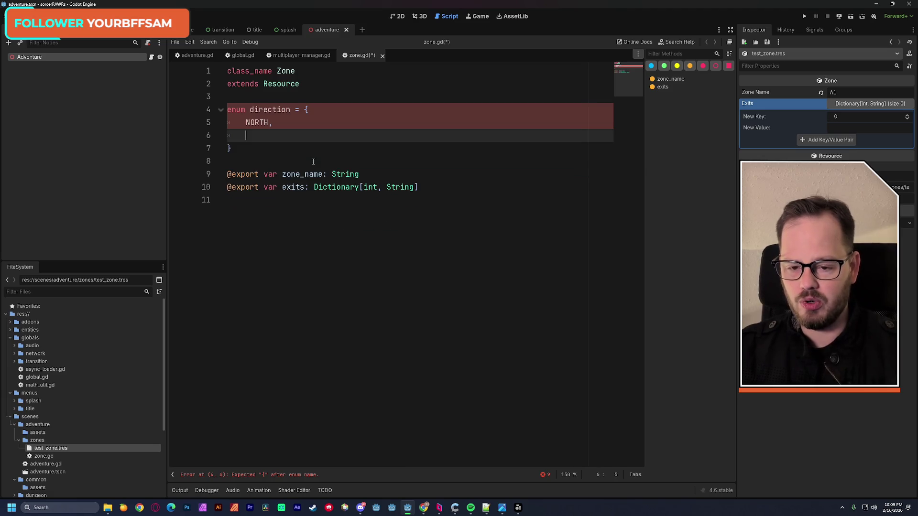
text(NORTH_EAST)
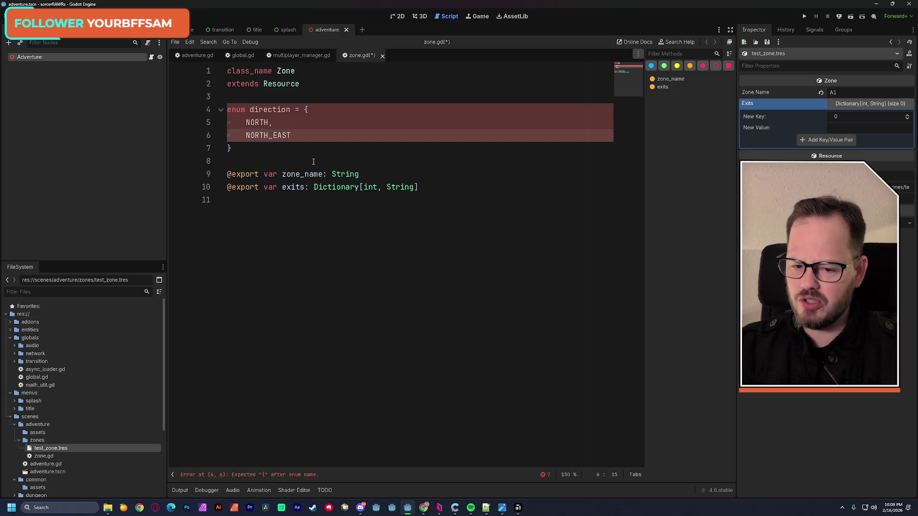
text(,)
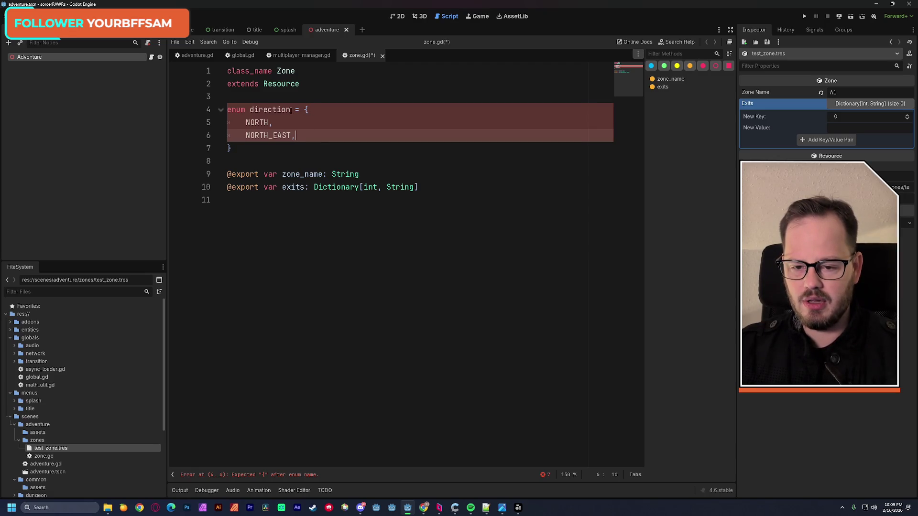
click(246, 110)
text(a)
key(BackSpace)
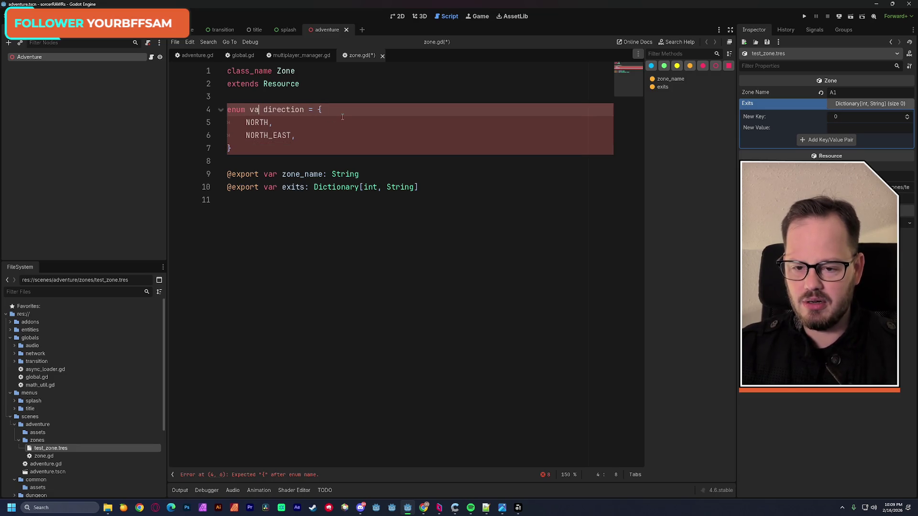
key(BackSpace)
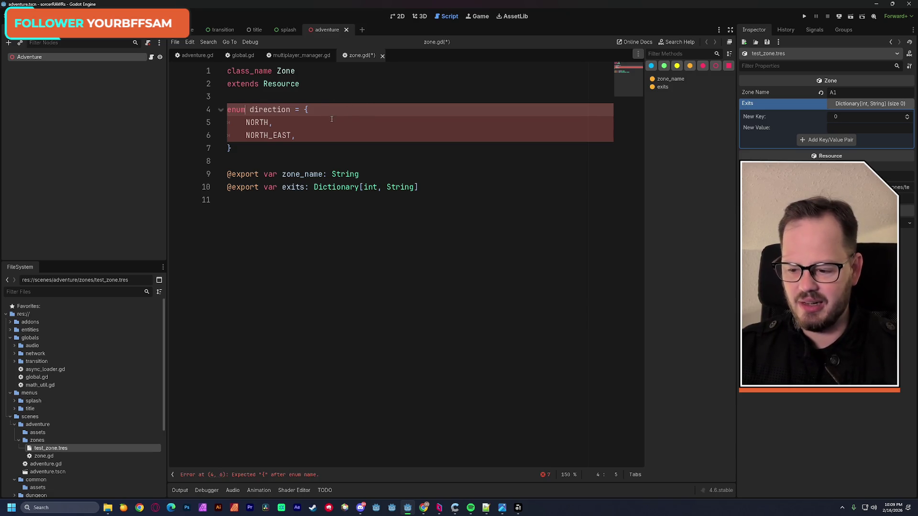
click(323, 136)
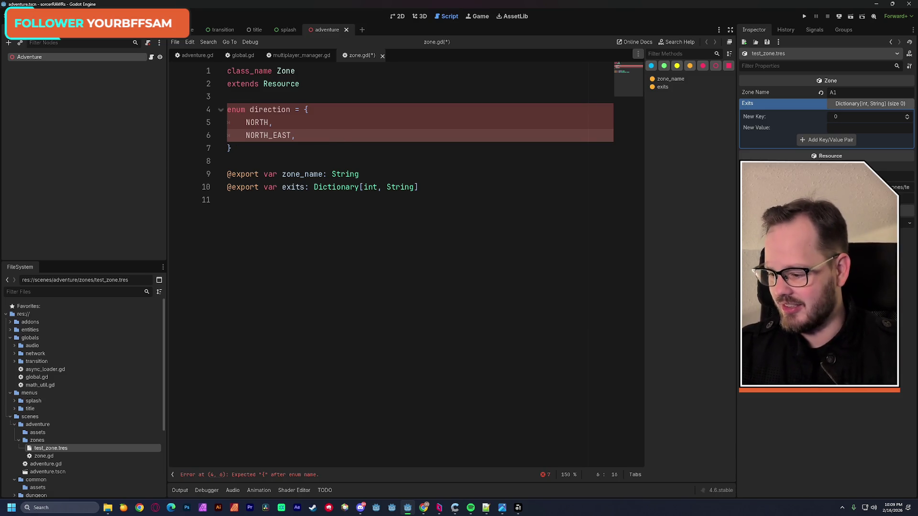
key(alt+Tab)
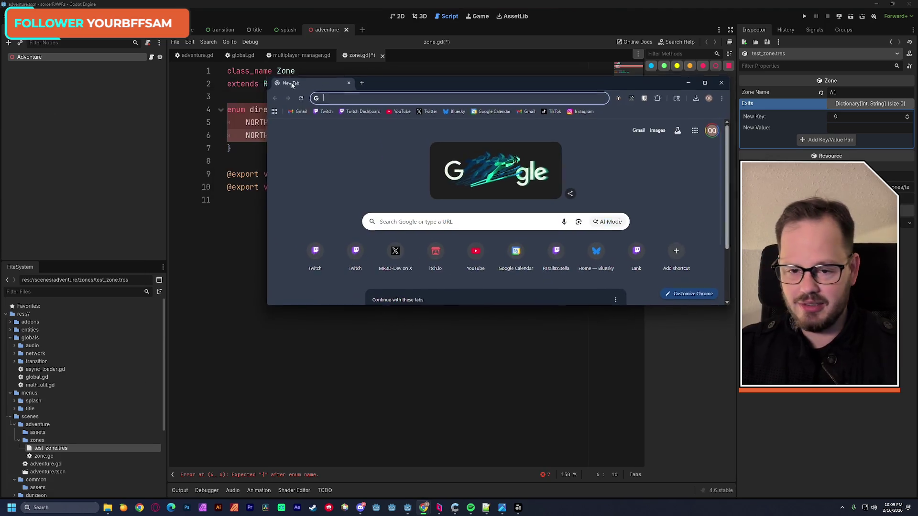
text(godot enums)
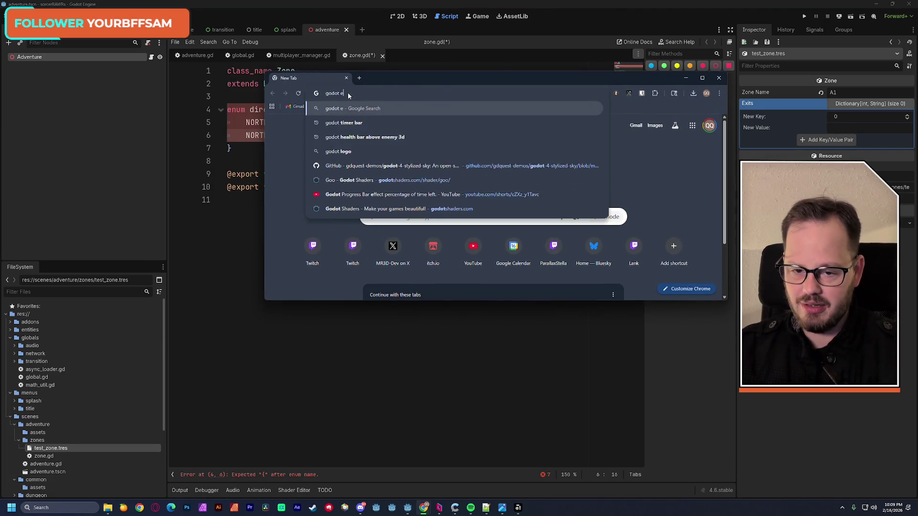
key(Return)
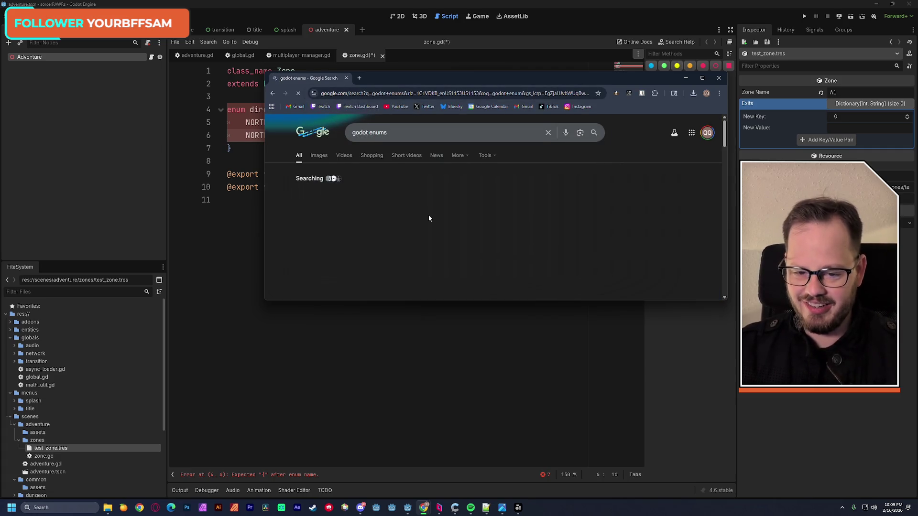
scroll(348, 203, down, 1)
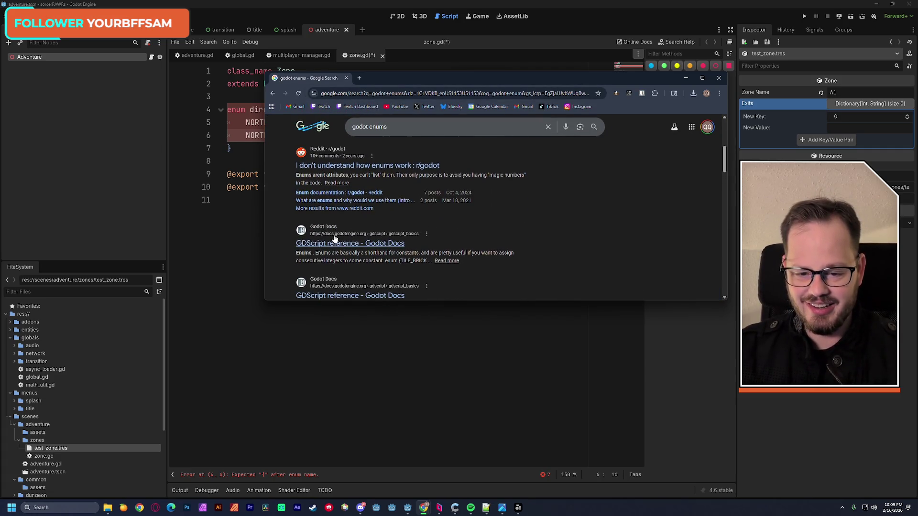
click(336, 245)
double_click(431, 82)
scroll(390, 228, down, 2)
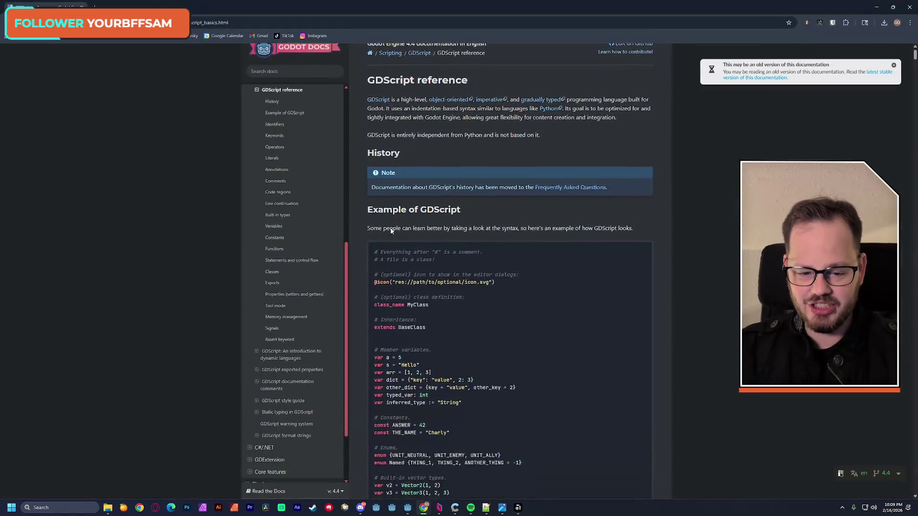
scroll(416, 248, down, 1)
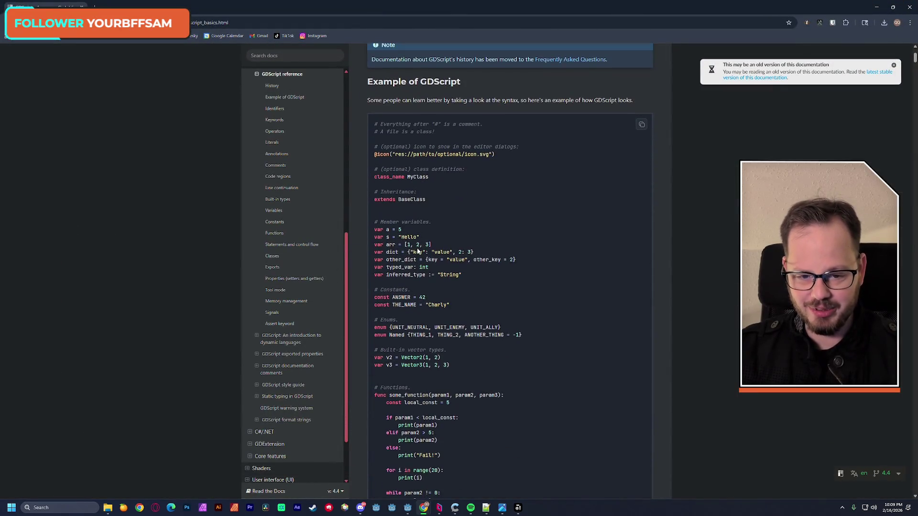
scroll(464, 231, down, 4)
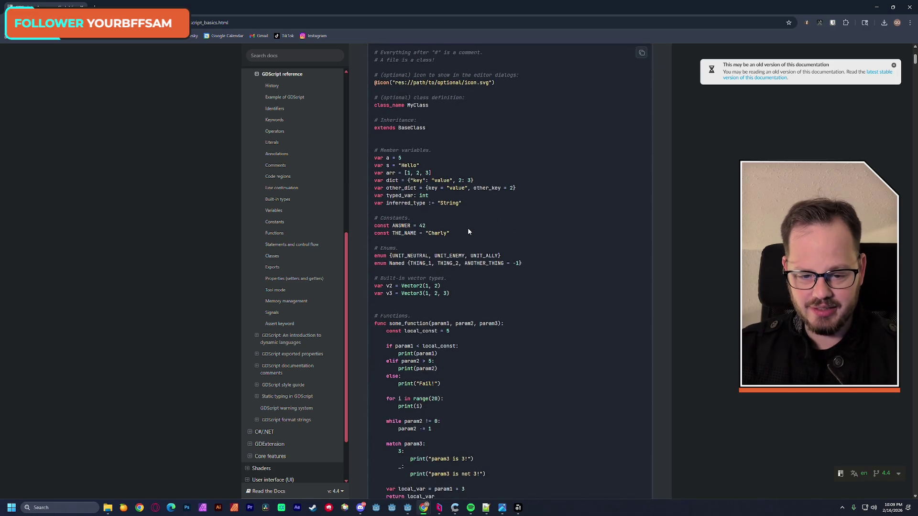
scroll(468, 229, up, 7)
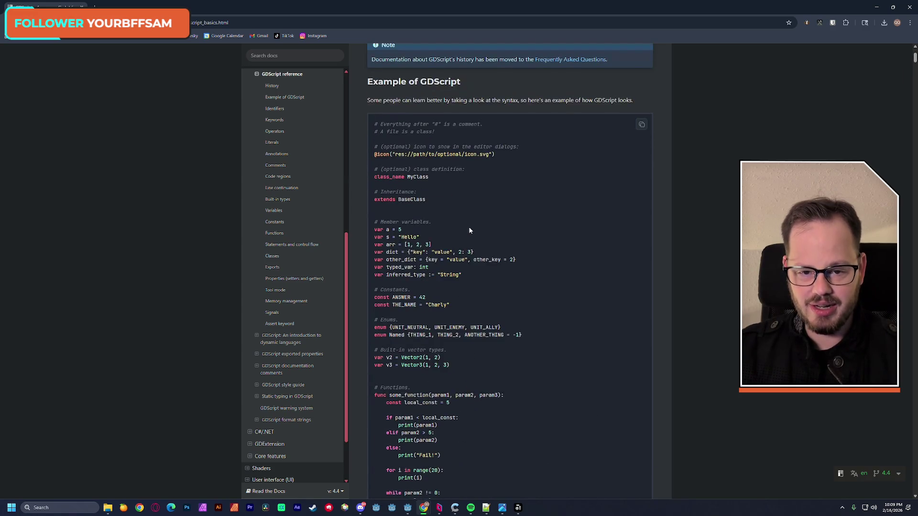
scroll(469, 228, down, 4)
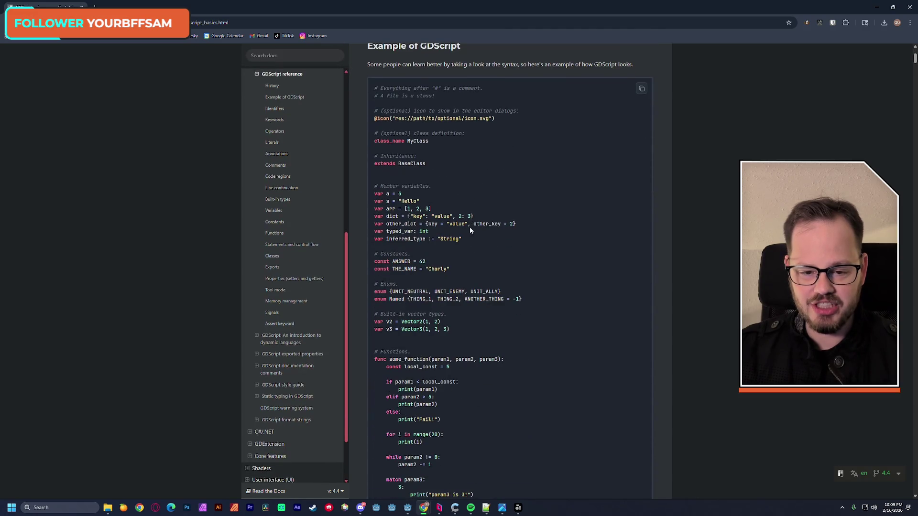
drag(375, 292, 506, 293)
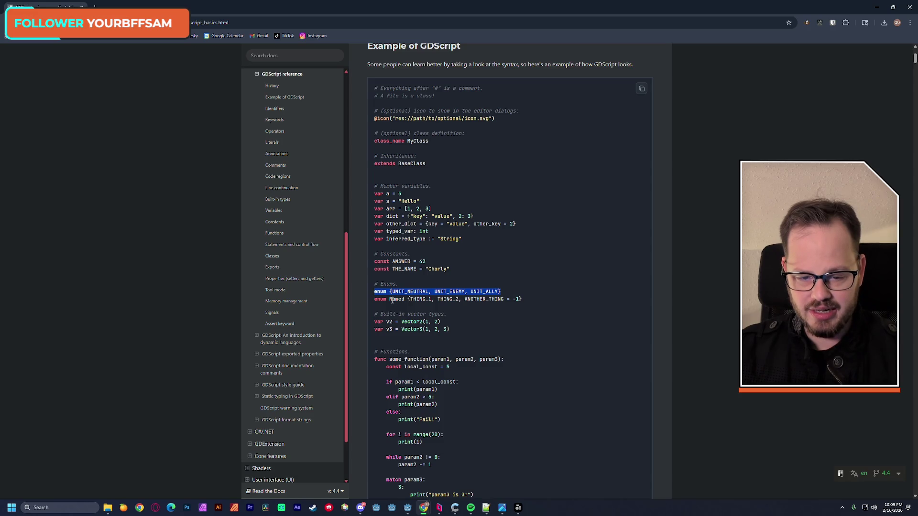
drag(377, 299, 525, 299)
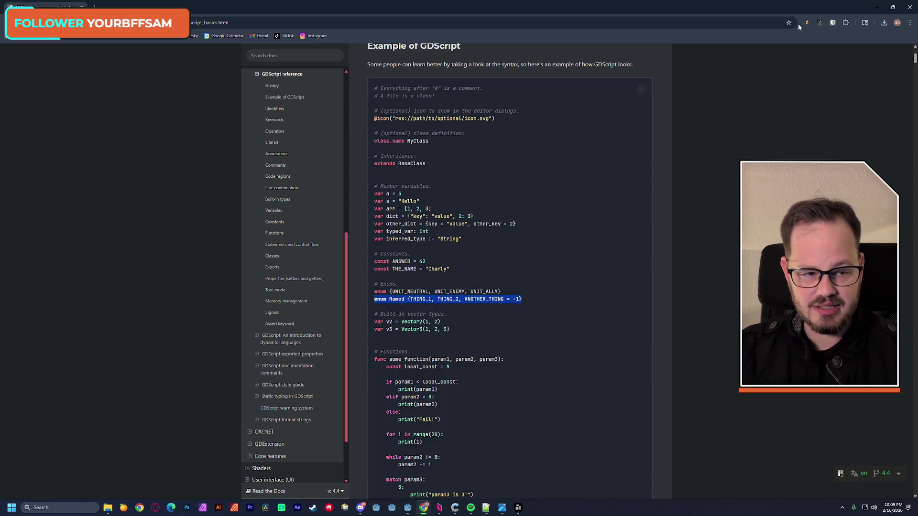
double_click(875, 7)
click(868, 24)
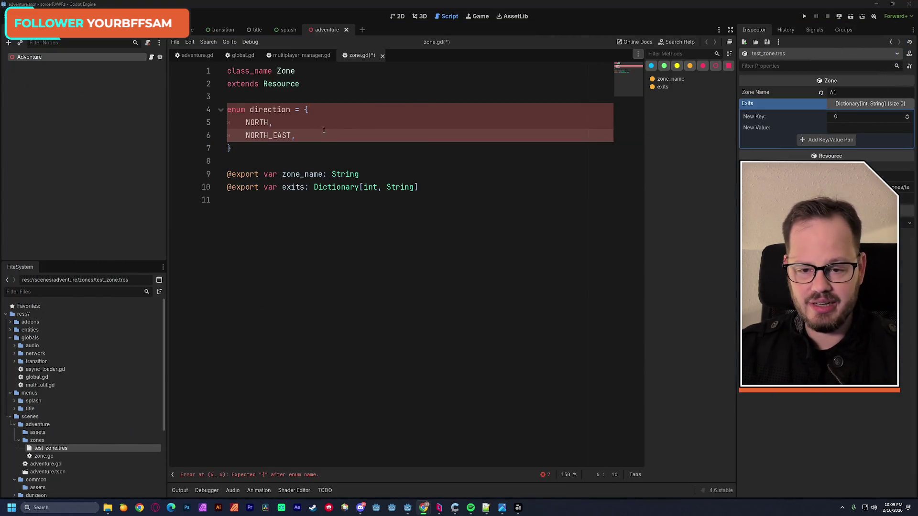
Step: Remove the = sign from the direction enum declaration and open a line after NORTH_EAST
click(295, 111)
key(Delete)
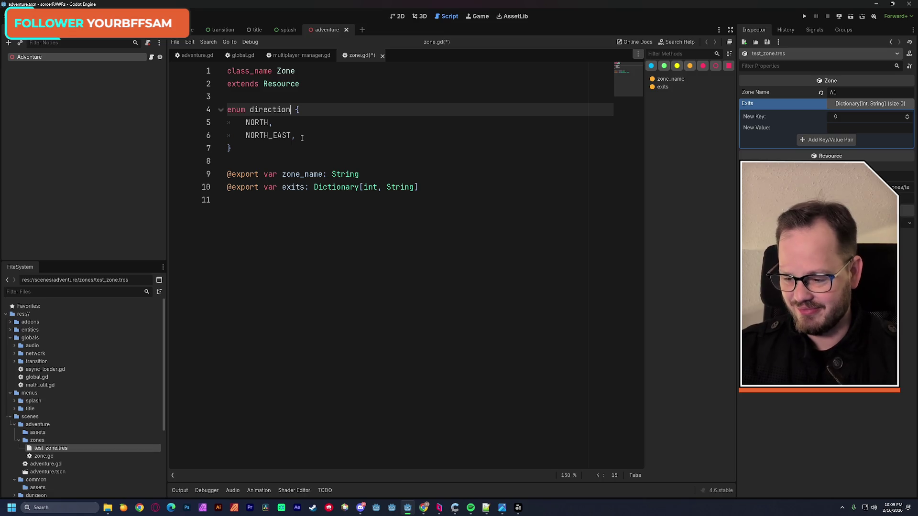
mouse_move(249, 111)
mouse_down()
mouse_move(228, 111)
mouse_move(291, 111)
mouse_up()
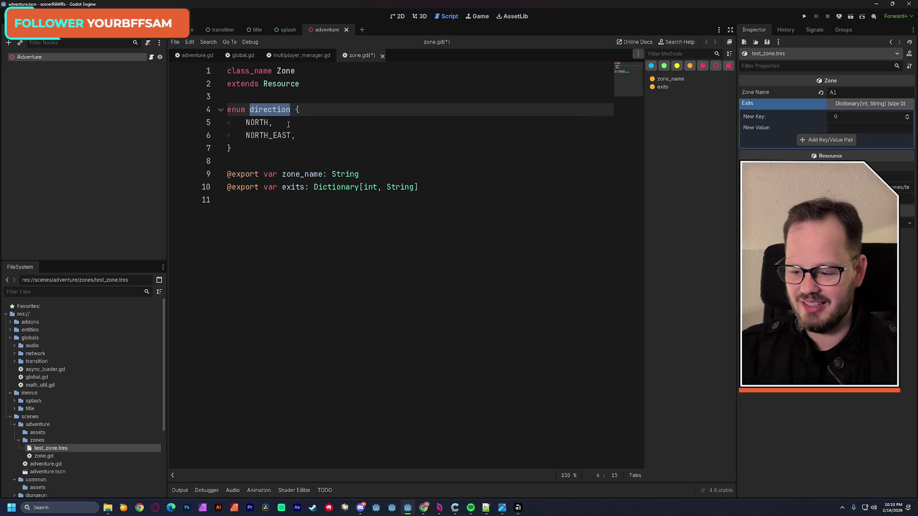
click(312, 115)
click(297, 136)
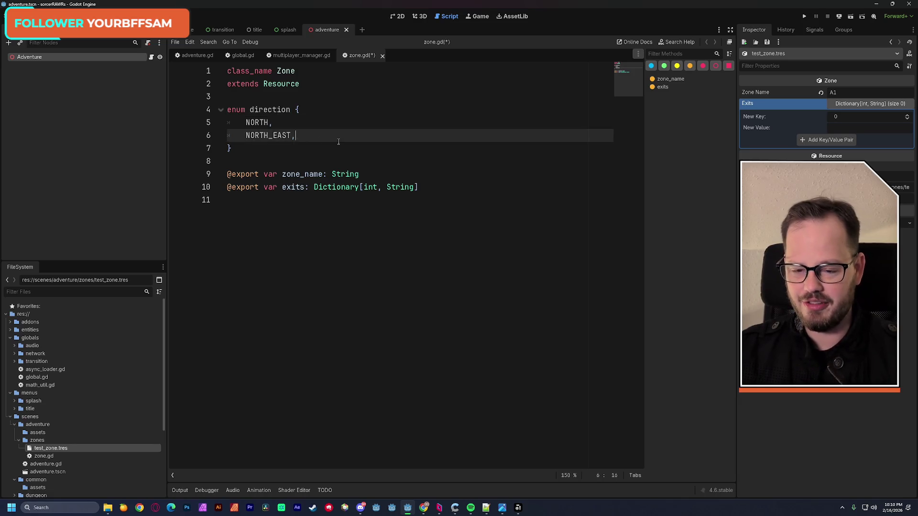
key(Return)
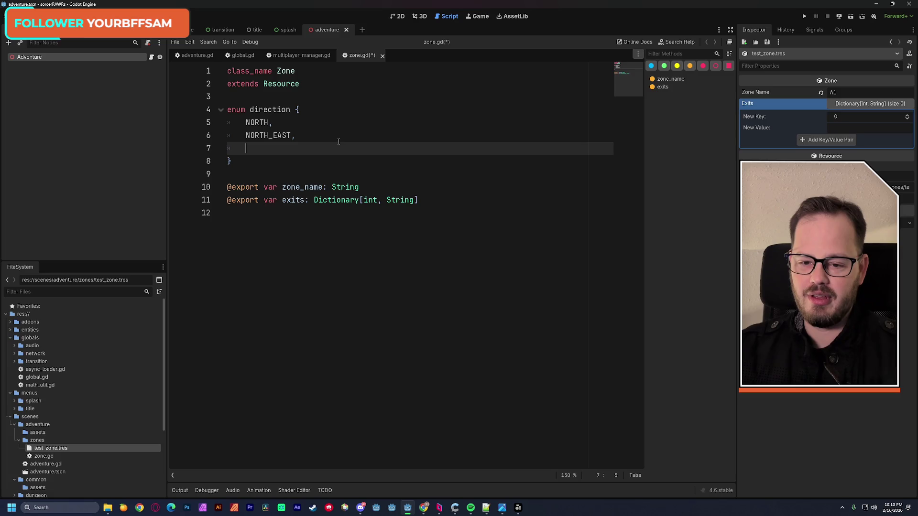
Step: Add EAST, SOUTH_EAST and SOUTH entries to the direction enum
text(EASE)
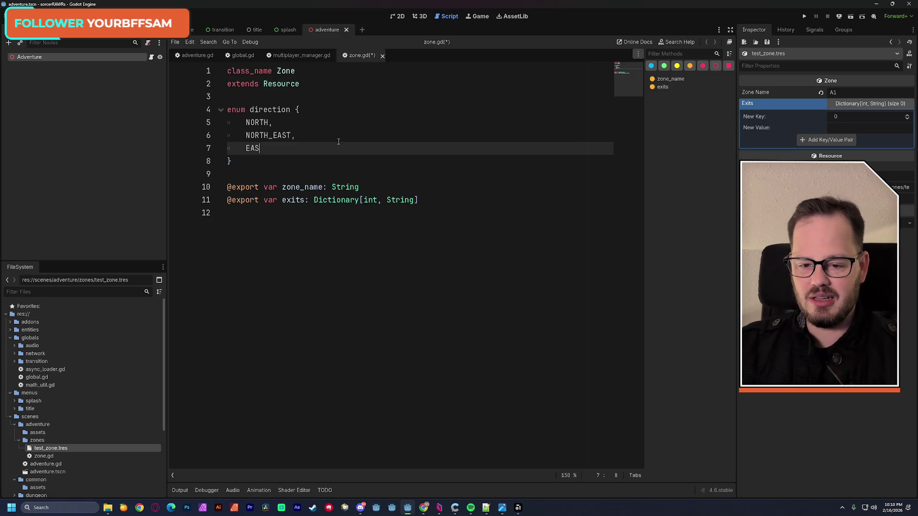
text(,)
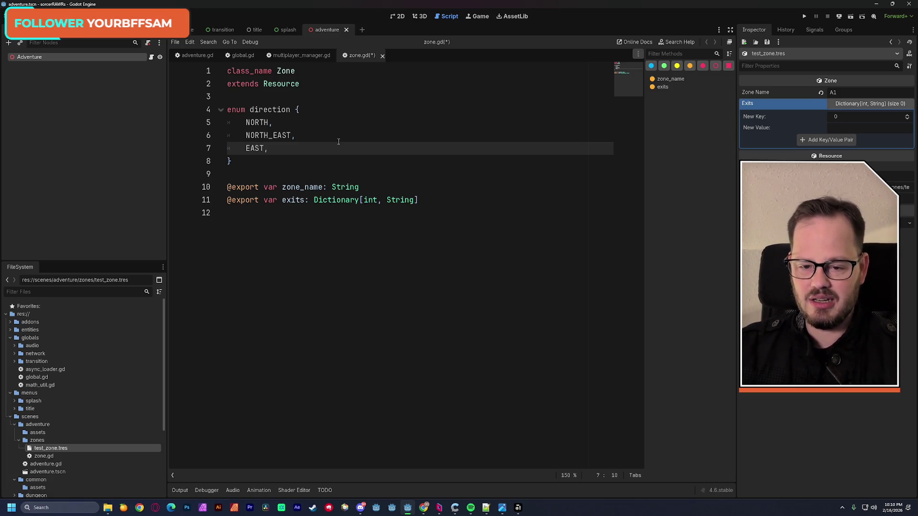
key(Return)
text(SOUTH)
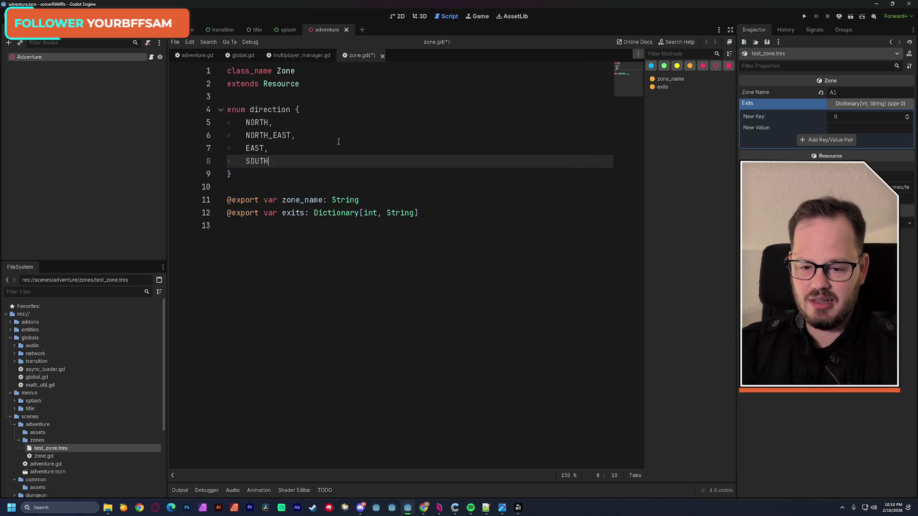
text(, SOU)
key(BackSpace)
key(BackSpace)
key(BackSpace)
key(BackSpace)
text(_EAST)
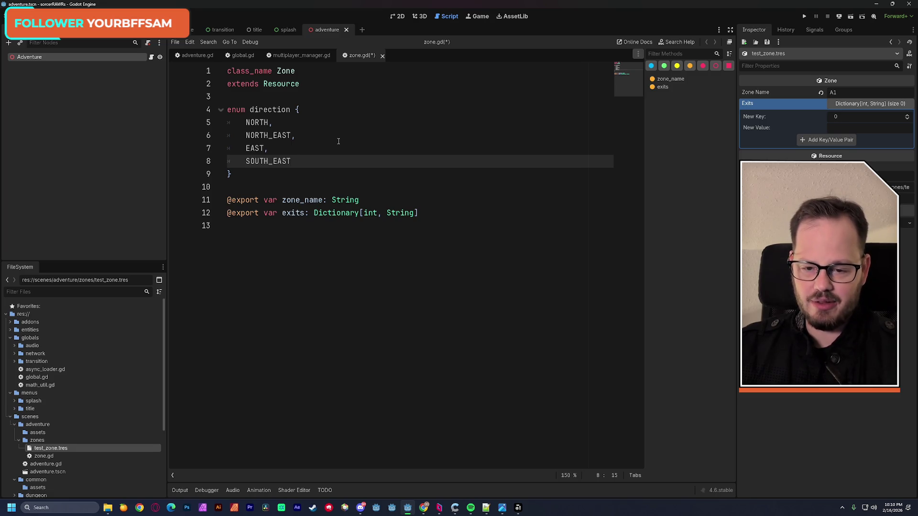
key(Return)
text(SOUTH,)
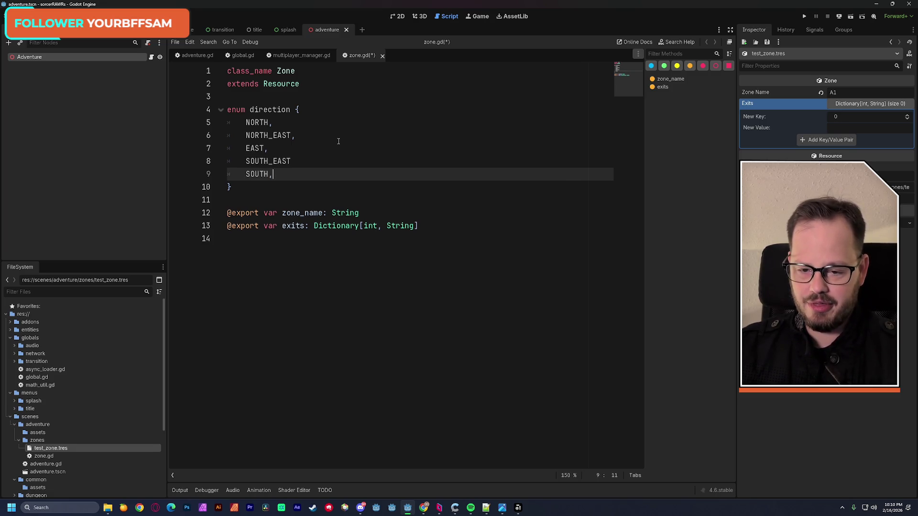
key(Return)
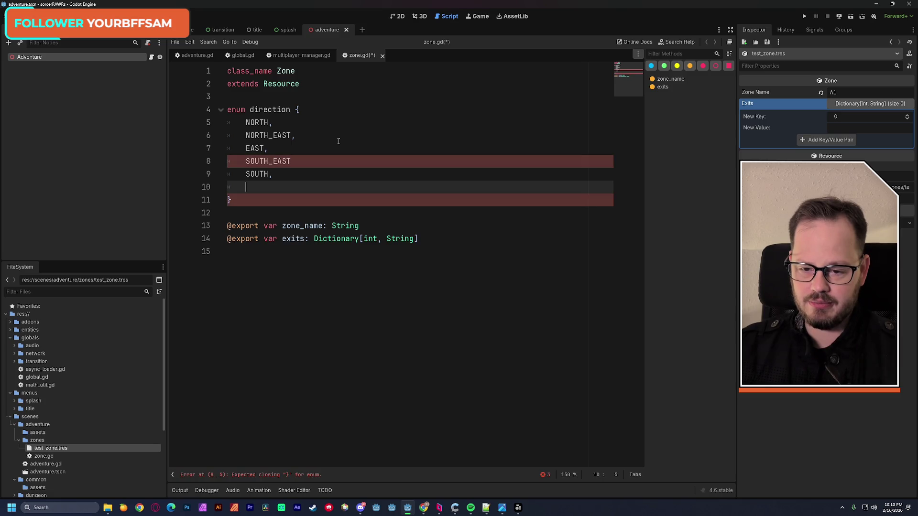
Step: Add the missing comma after SOUTH_EAST on line 8
click(300, 162)
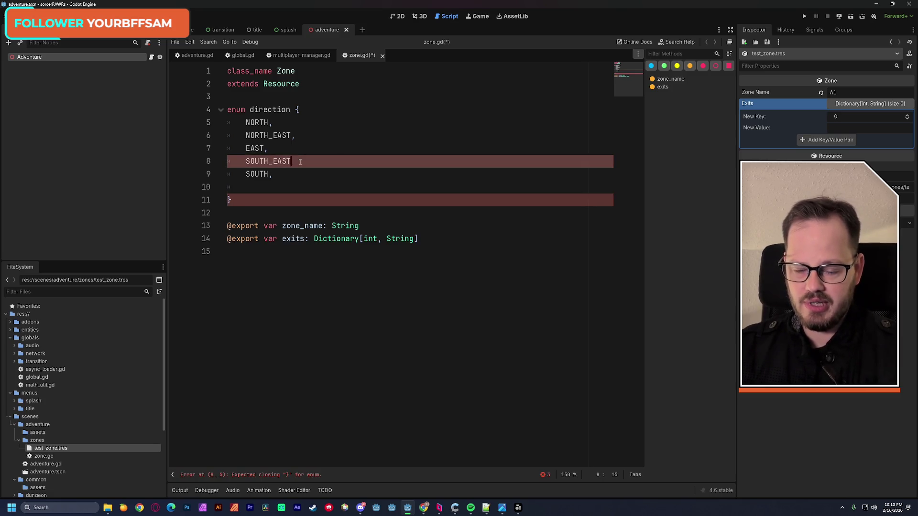
text(,)
key(Down)
key(Down)
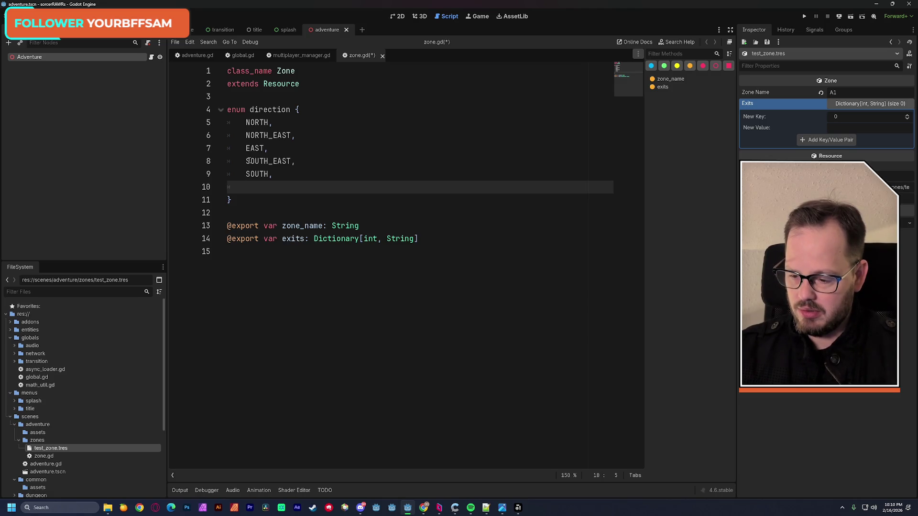
click(270, 136)
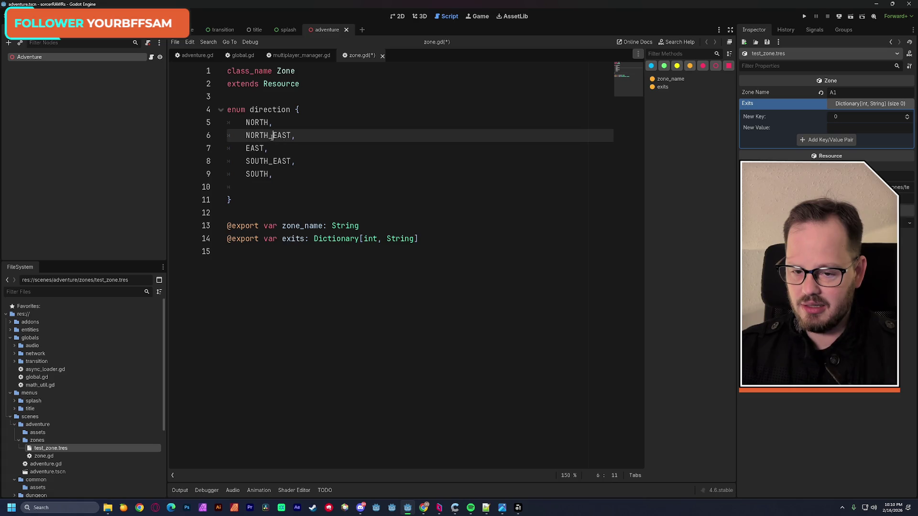
key(Delete)
text(|)
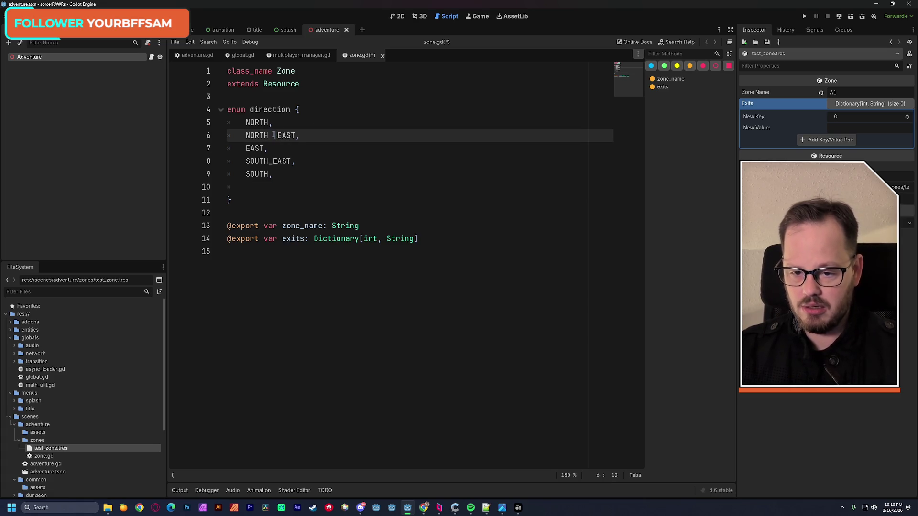
click(335, 114)
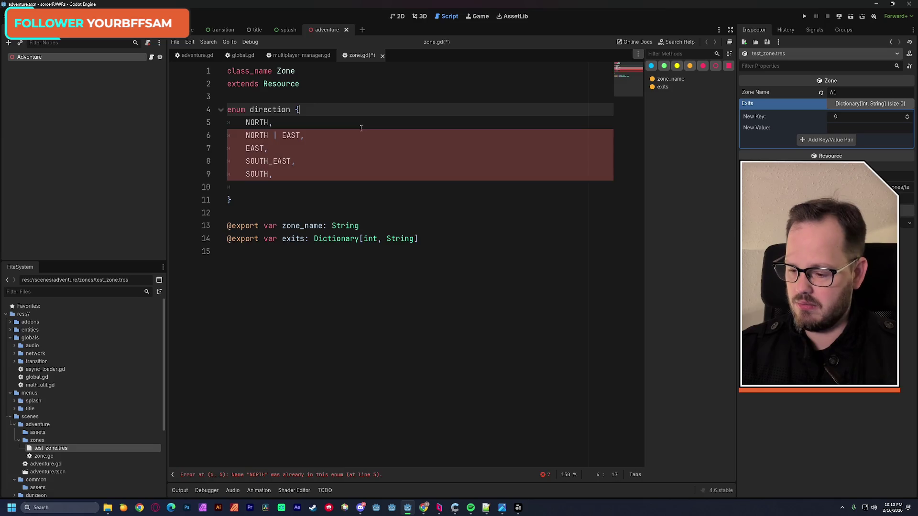
click(284, 136)
key(BackSpace)
key(Left)
key(BackSpace)
click(325, 123)
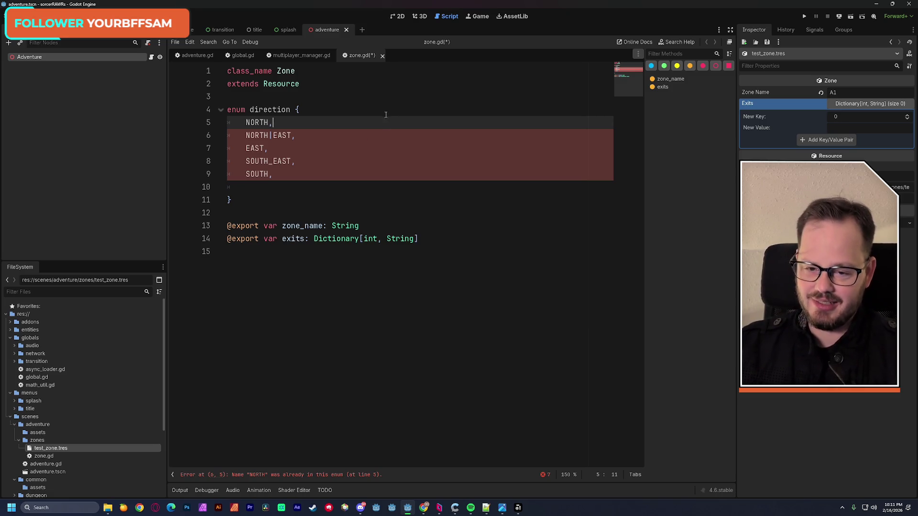
key(Down)
key(BackSpace)
text(_)
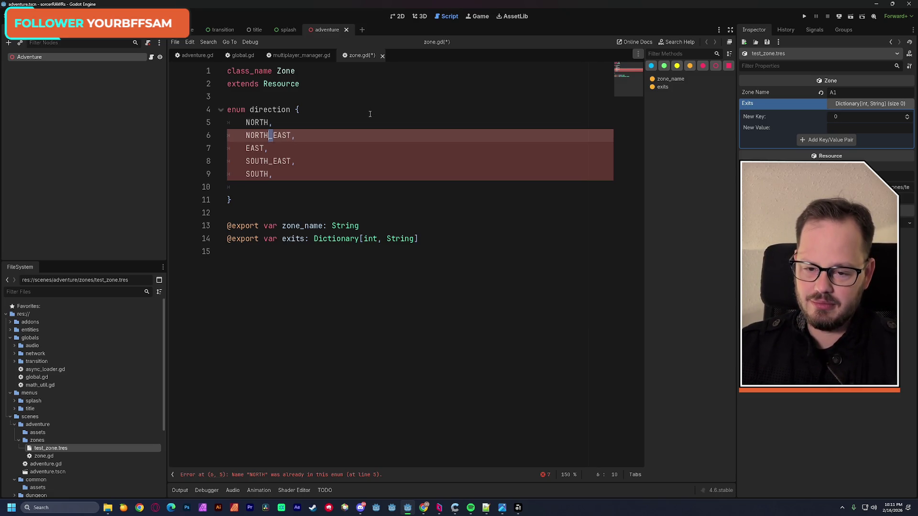
click(367, 111)
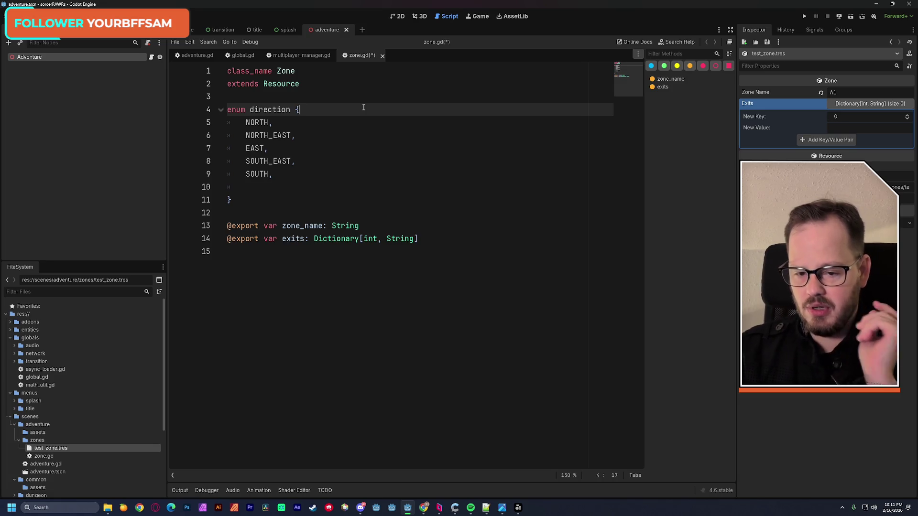
double_click(283, 136)
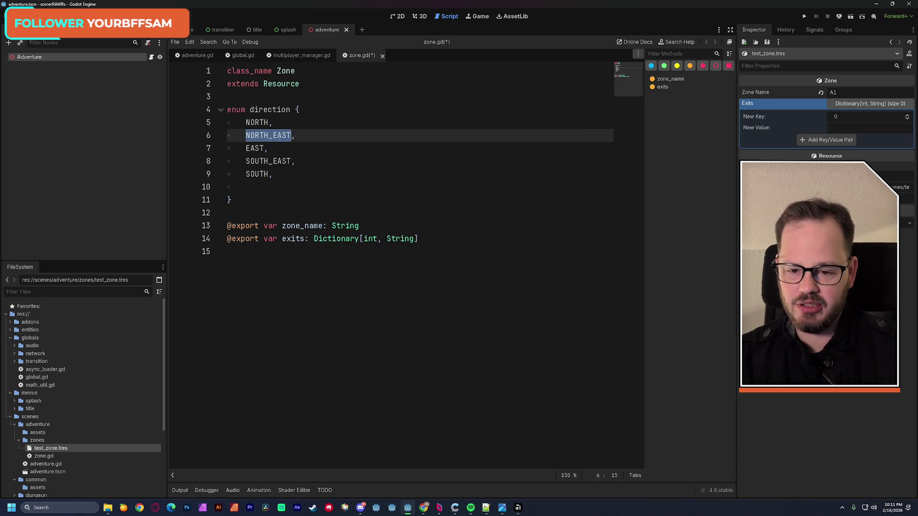
Step: Delete the NORTH_EAST and SOUTH_EAST entries and add WEST, after SOUTH
key(BackSpace)
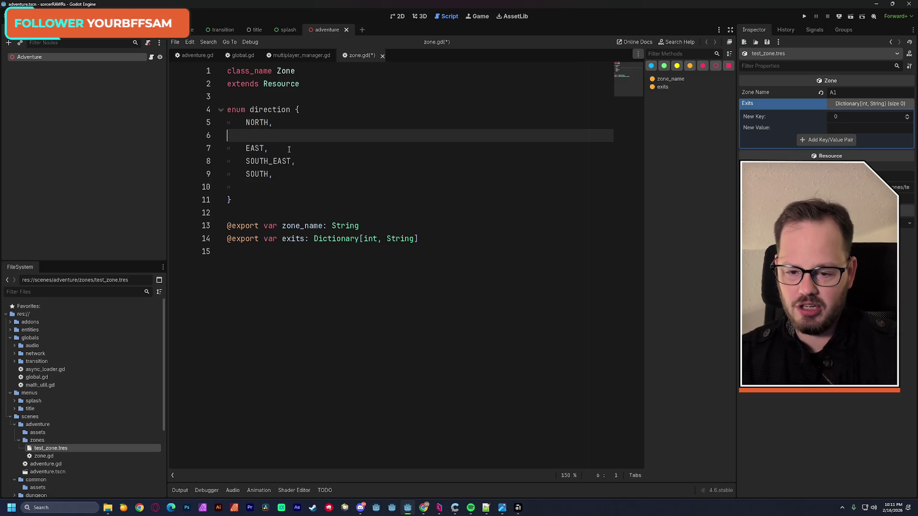
key(BackSpace)
key(BackSpace)
double_click(282, 148)
key(BackSpace)
key(BackSpace)
key(BackSpace)
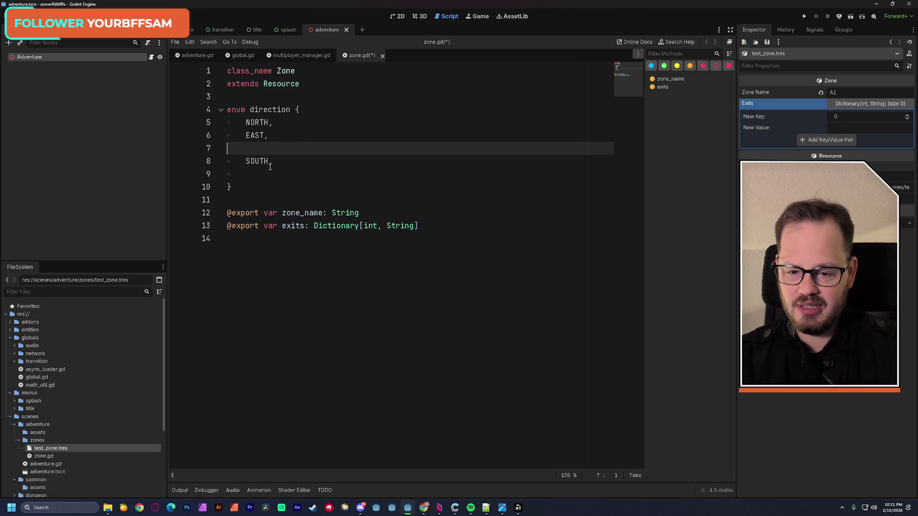
click(269, 163)
text(WEST)
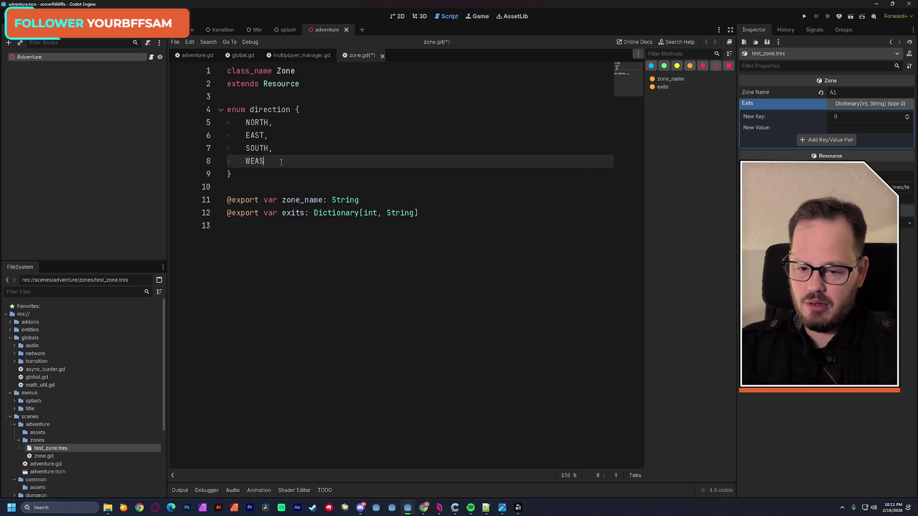
text(.)
key(BackSpace)
text(,)
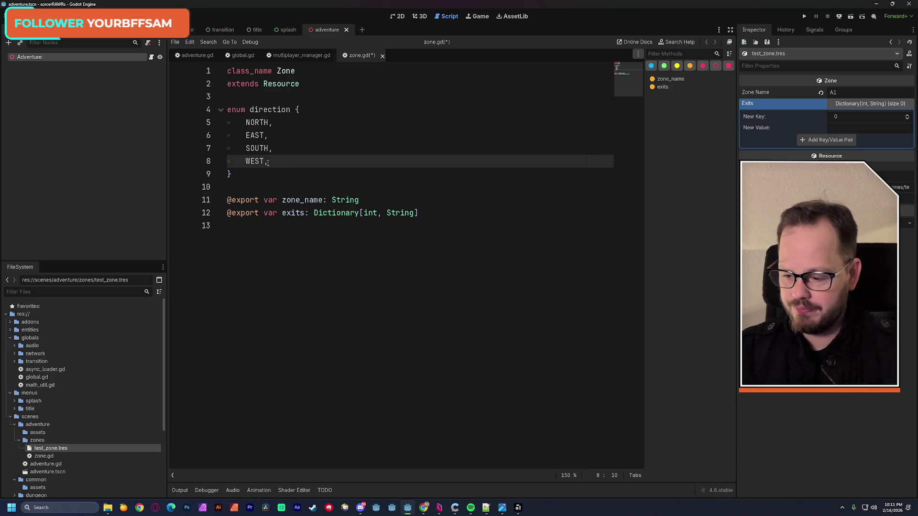
click(293, 172)
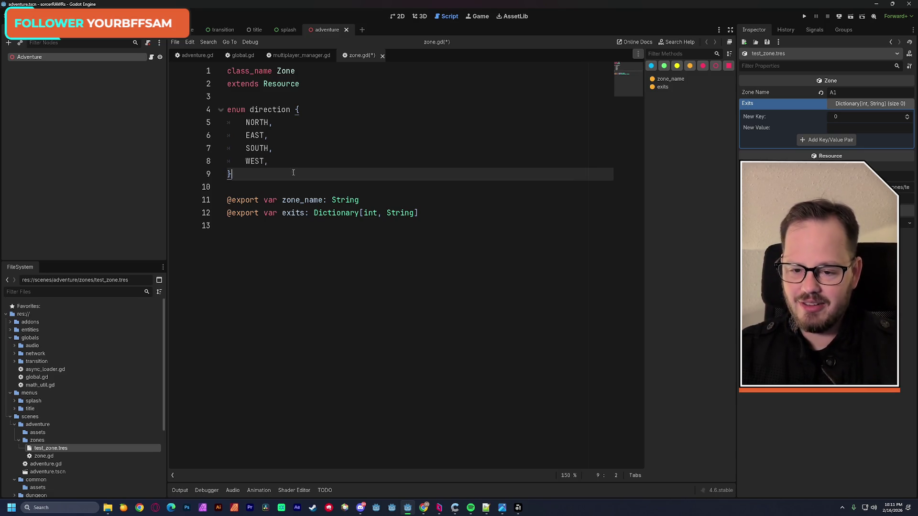
Step: Join NORTH, EAST, SOUTH, WEST and the closing brace onto line 4, dropping the trailing comma, and save
click(319, 110)
key(Delete)
key(Delete)
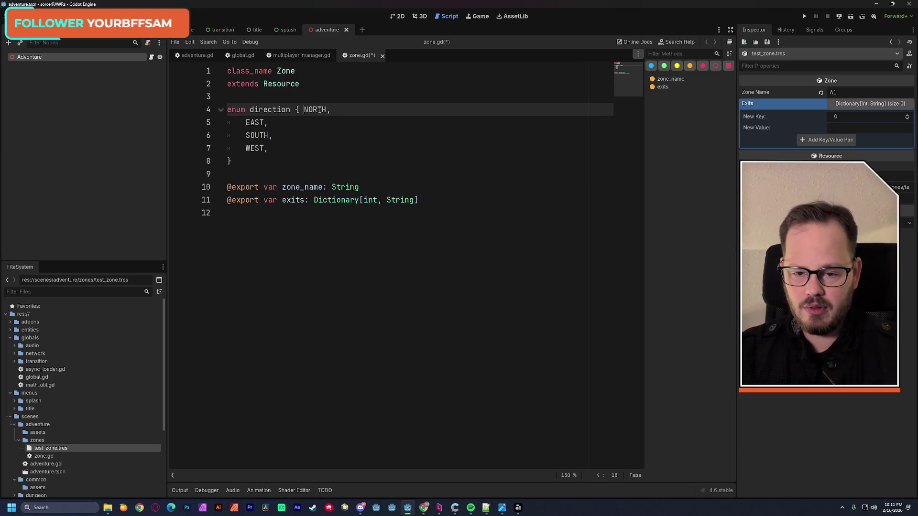
click(336, 111)
key(Delete)
key(Delete)
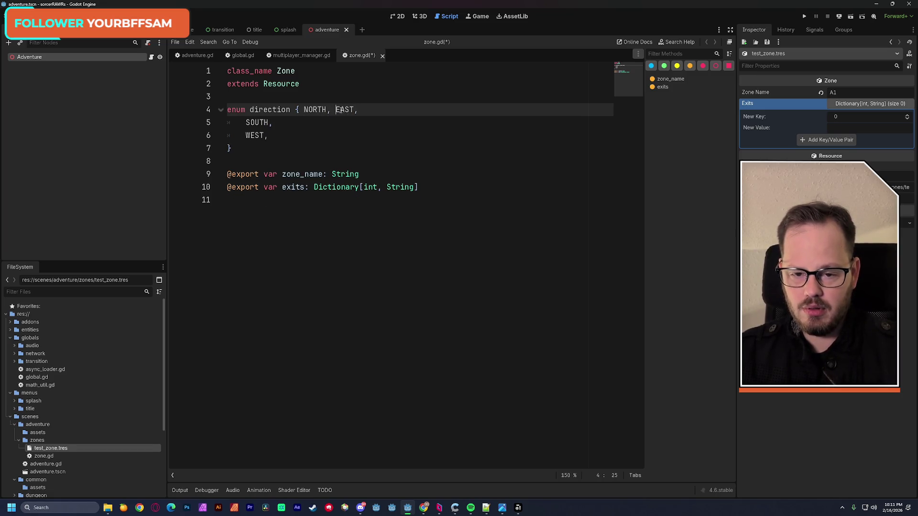
key(Delete)
key(Delete)
click(401, 110)
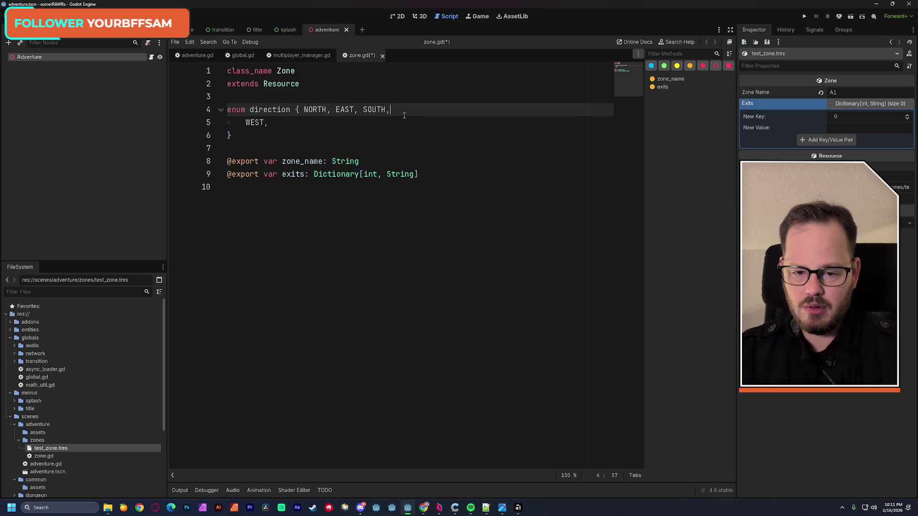
key(Delete)
key(Delete)
click(416, 111)
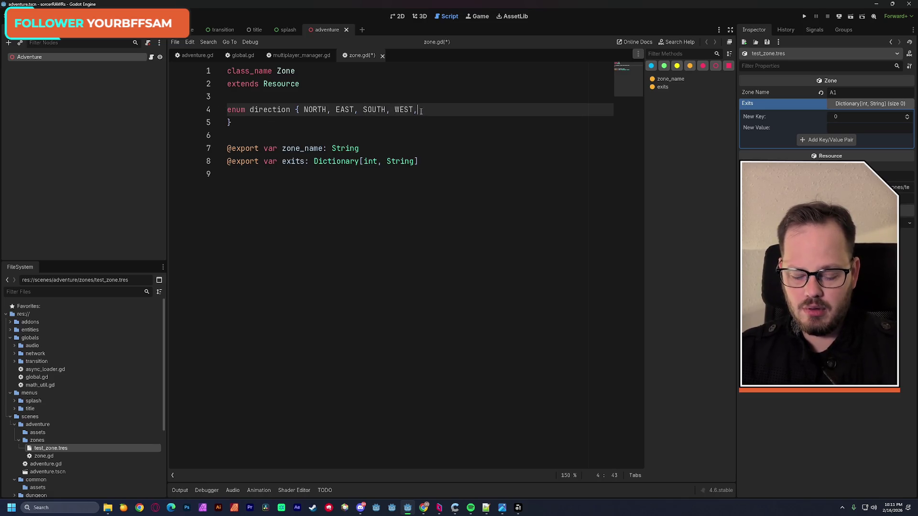
key(Delete)
key(BackSpace)
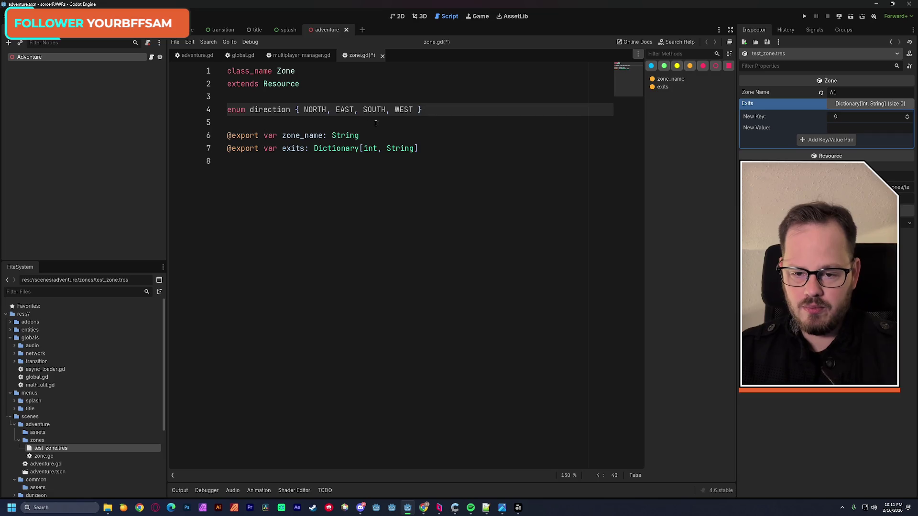
click(432, 123)
key(ctrl+s)
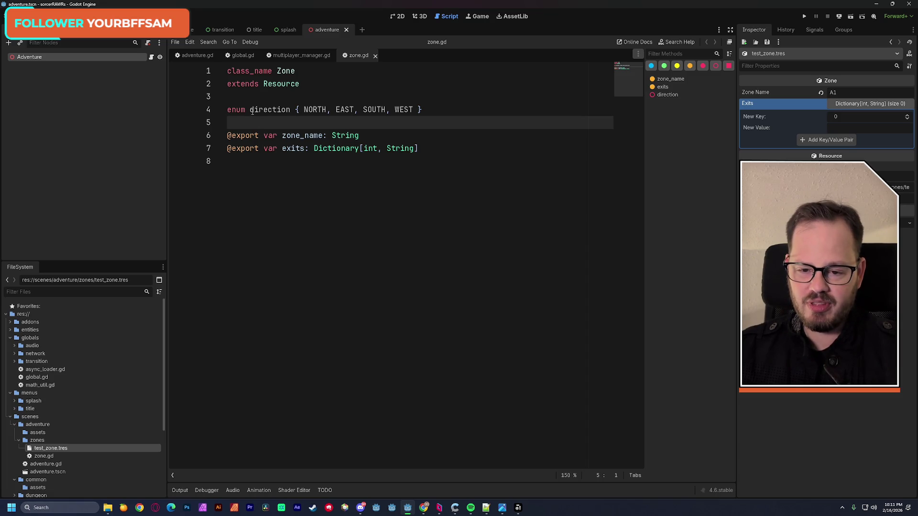
Step: Change the exits value type from String to direction, making it Dictionary[int, direction]
double_click(373, 149)
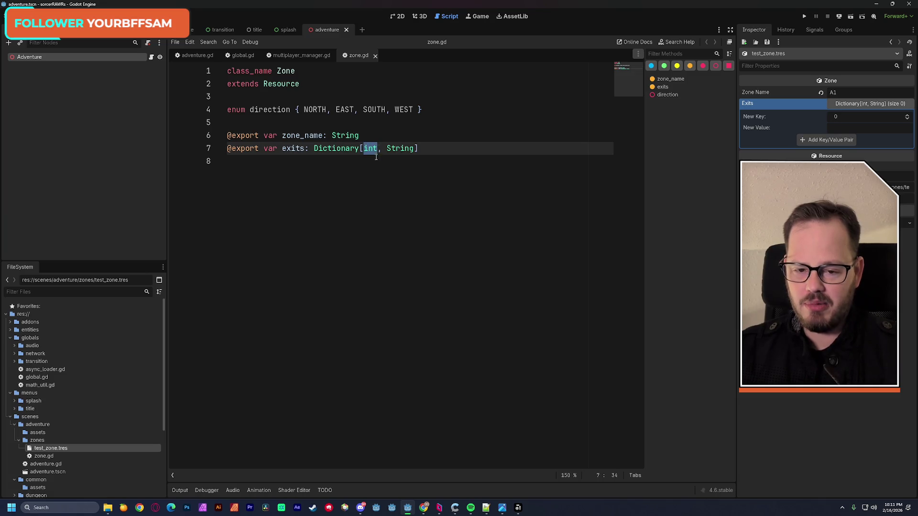
double_click(400, 149)
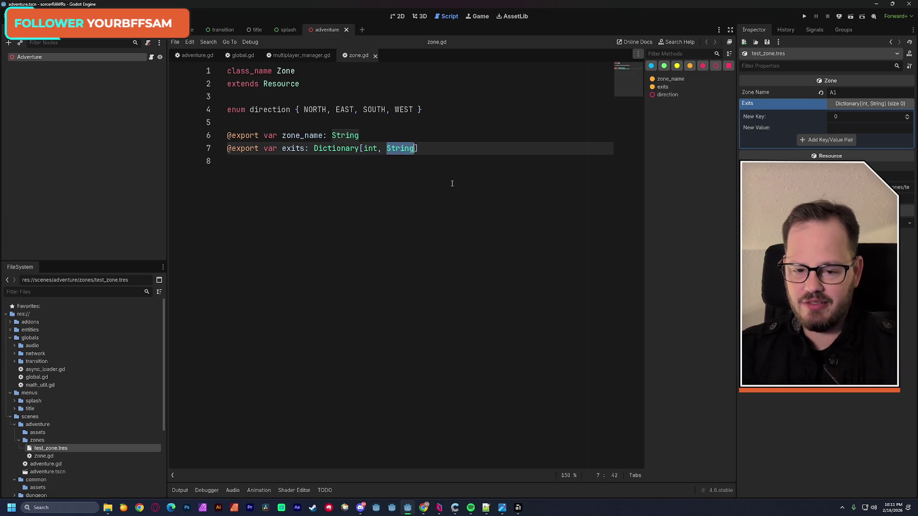
double_click(270, 109)
key(ctrl+c)
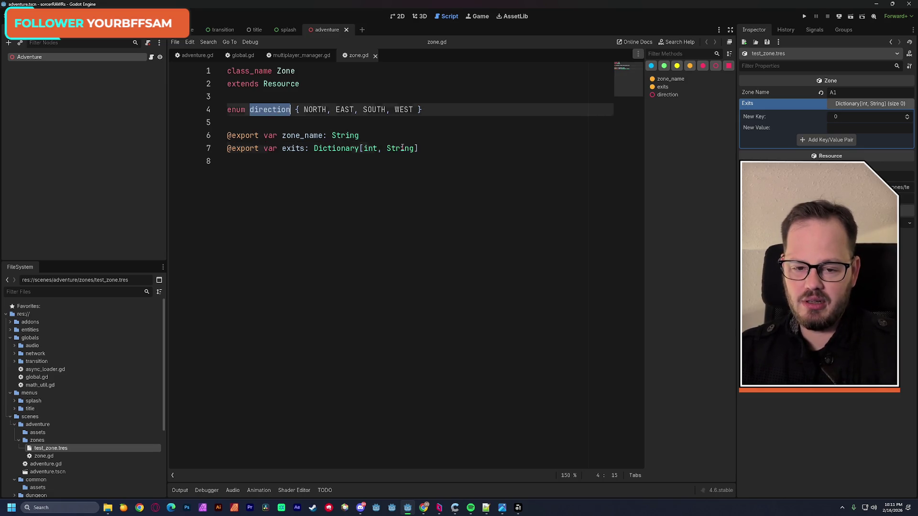
double_click(400, 150)
key(ctrl+v)
click(479, 110)
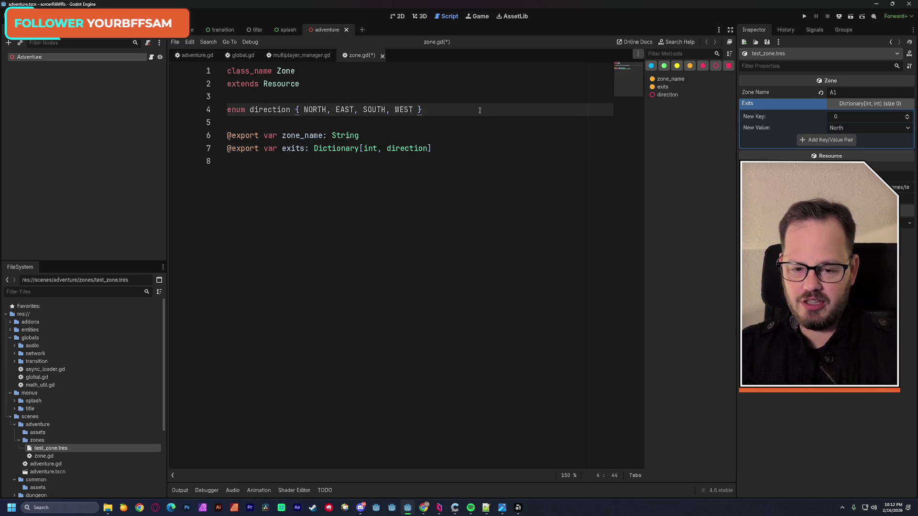
Step: Add a 0 : North pair to the test zone's Exits dictionary in the Inspector
click(904, 129)
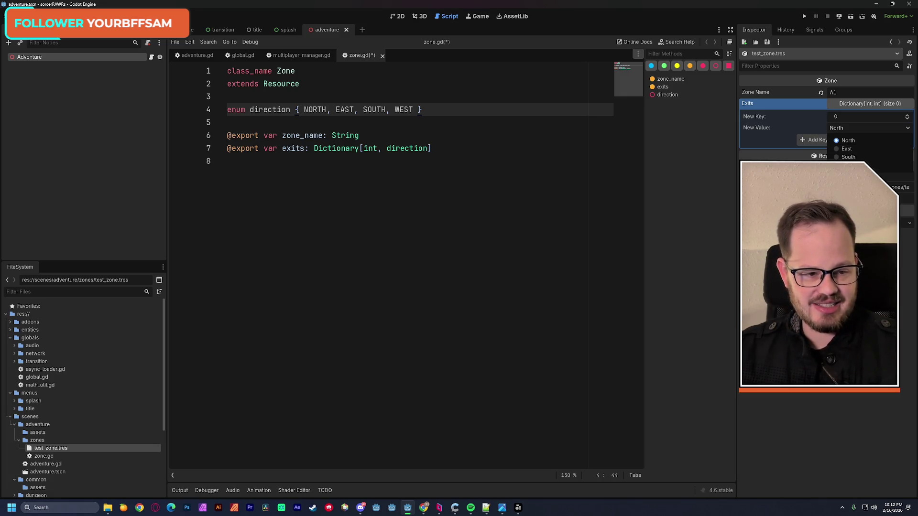
key(Escape)
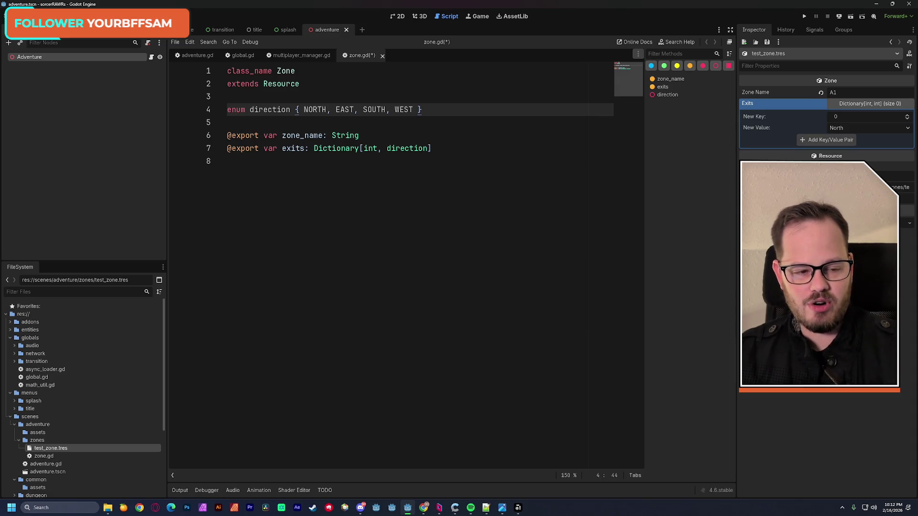
click(853, 117)
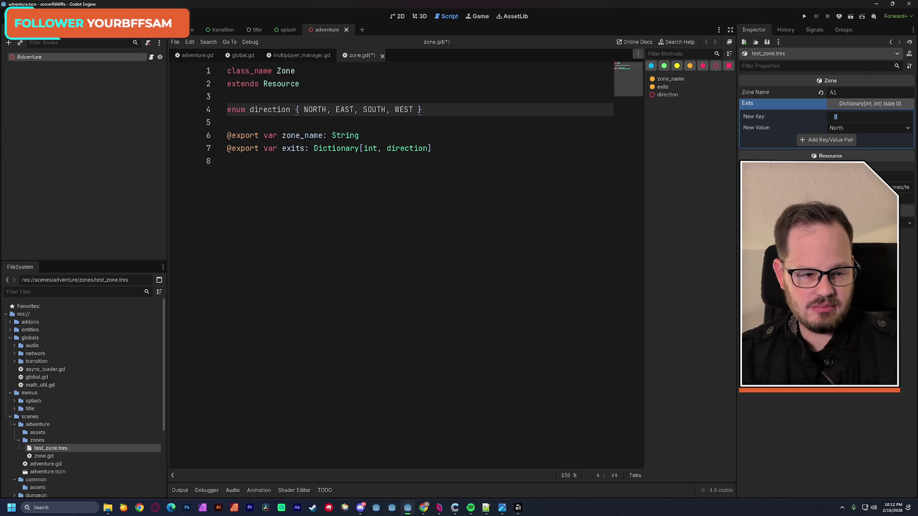
click(876, 103)
click(876, 104)
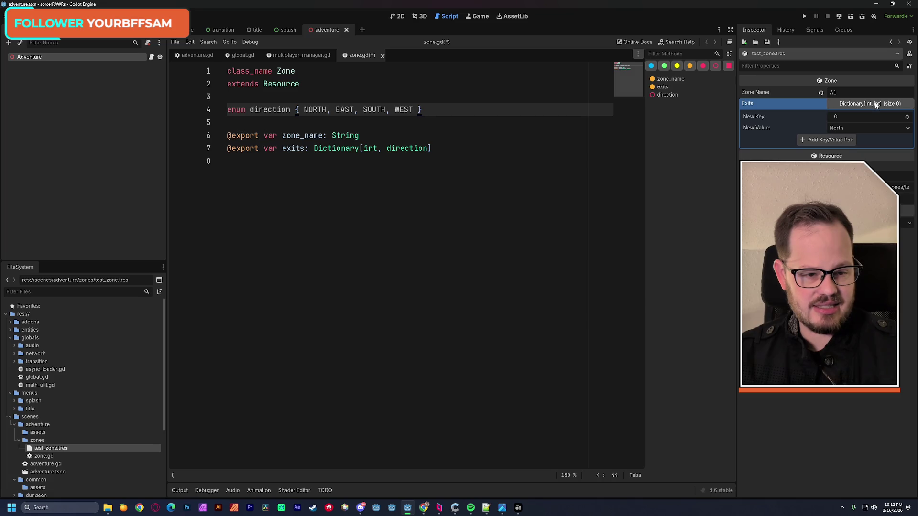
click(841, 140)
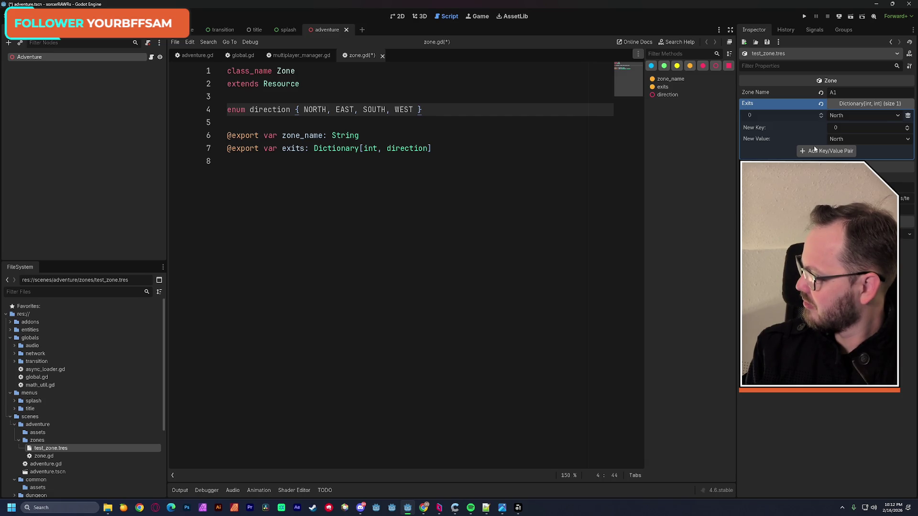
Step: Return to zone.gd and save the script
click(363, 136)
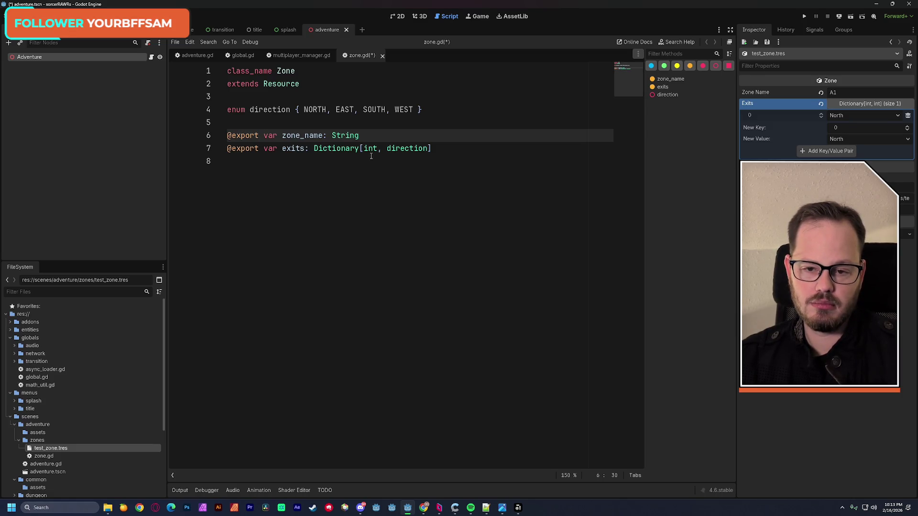
click(447, 149)
key(ctrl+s)
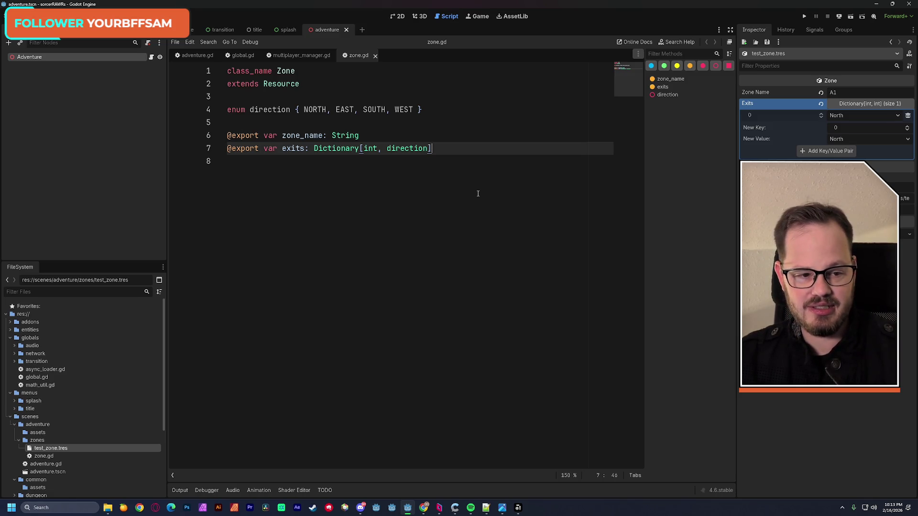
double_click(340, 152)
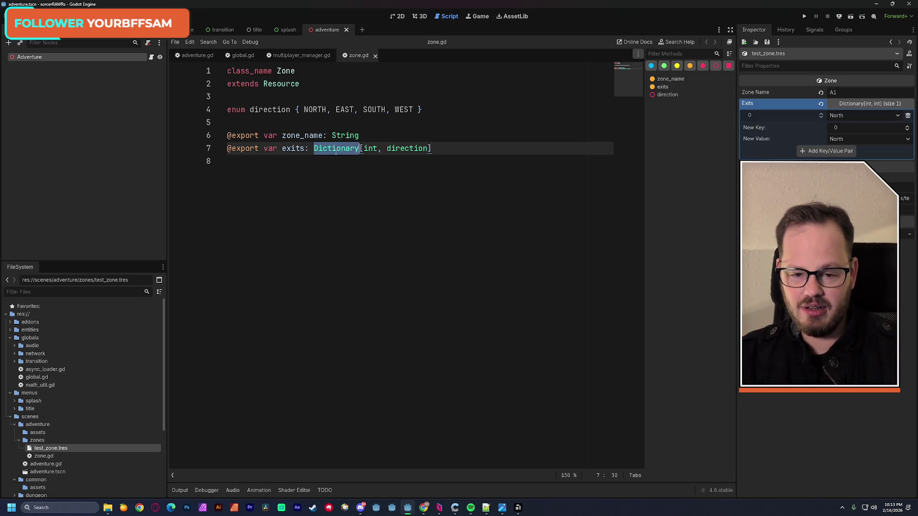
Step: Change the exits type to Array[direction] and save zone.gd
text(Array)
key(Return)
drag(364, 150, 342, 149)
mouse_move(344, 151)
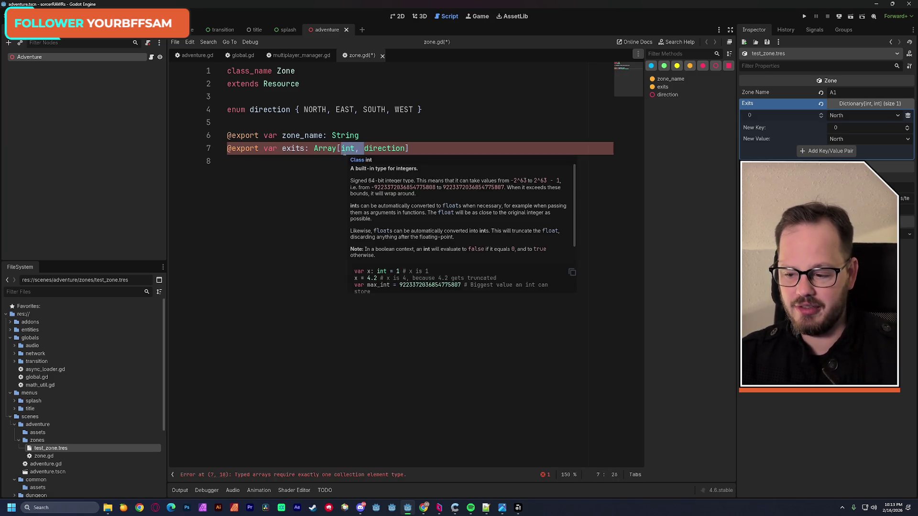
key(BackSpace)
key(Up)
key(Up)
key(ctrl+s)
Step: Set the Exits array size to 4 with elements North, East, South and West
click(839, 116)
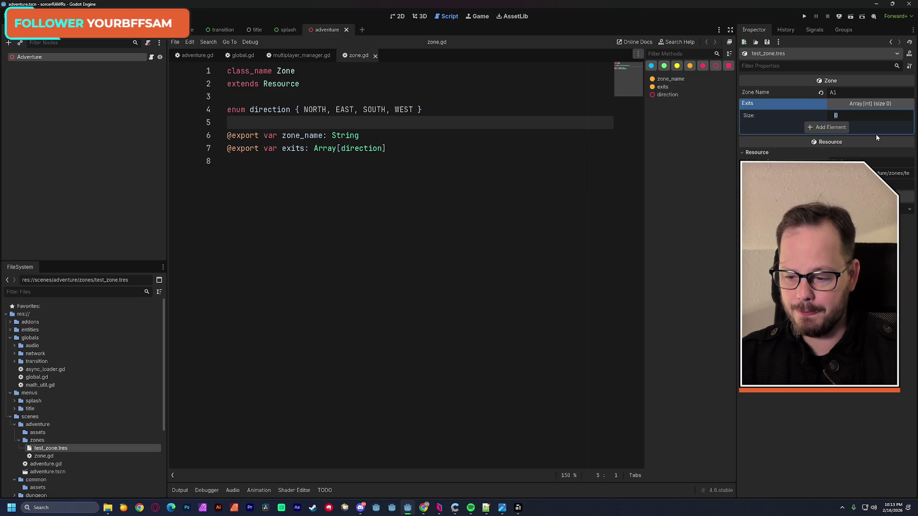
text(4)
key(Return)
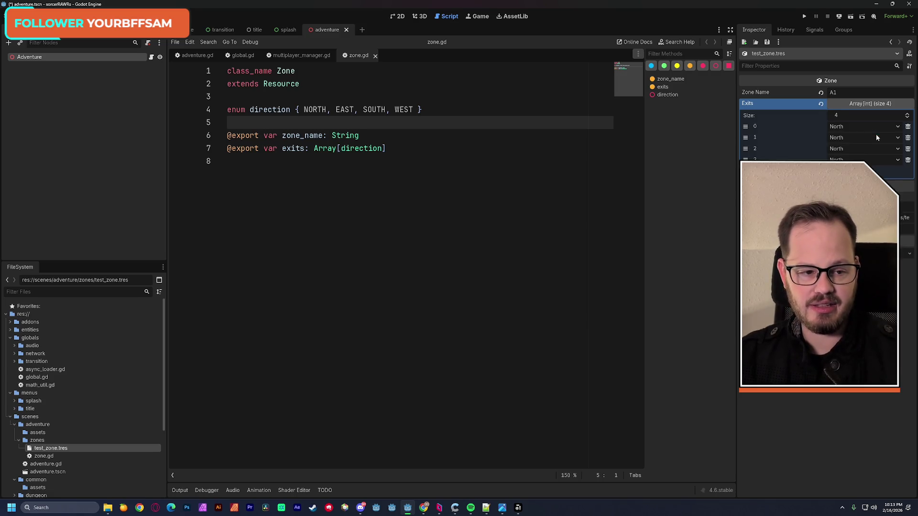
click(898, 139)
click(882, 155)
click(881, 148)
click(842, 178)
click(898, 159)
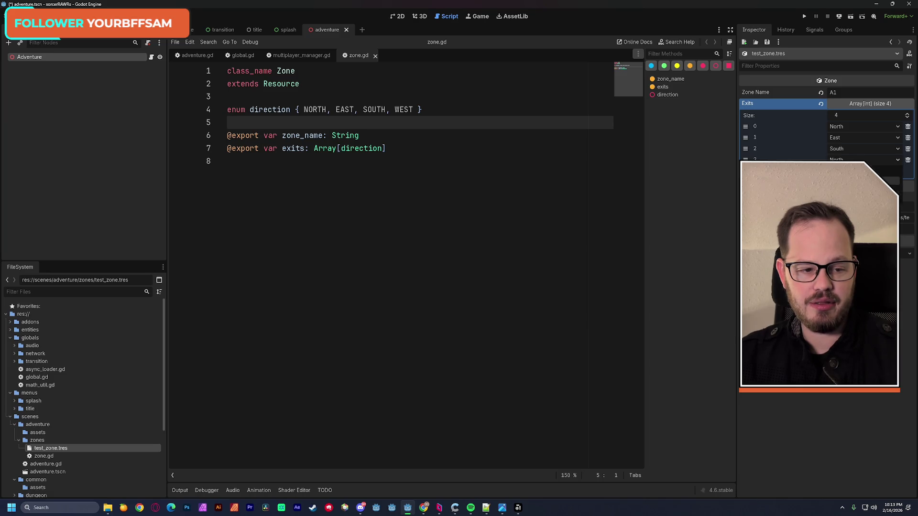
click(841, 197)
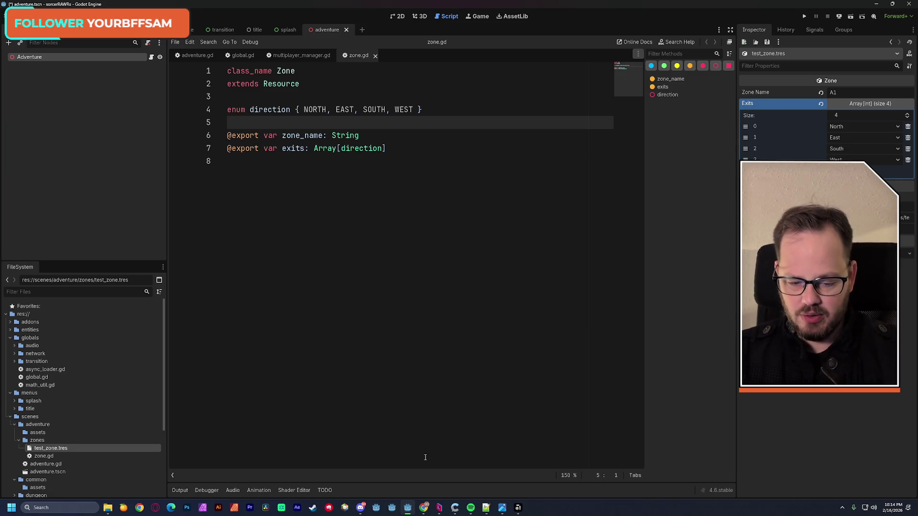
Step: Restore map.jpg in Photos, raise its window, and zoom to about 146% on the forest-maze and horde squares
click(502, 508)
drag(450, 67, 455, 34)
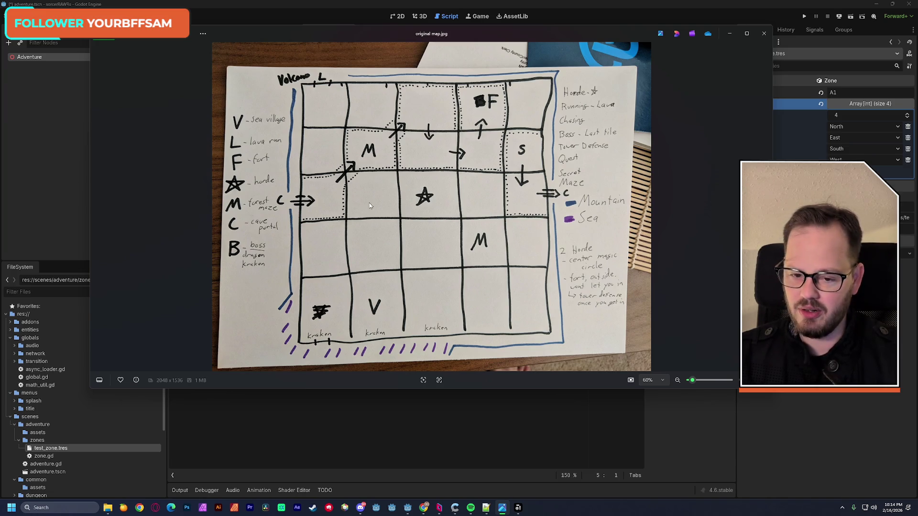
scroll(369, 206, up, 6)
drag(330, 201, 415, 223)
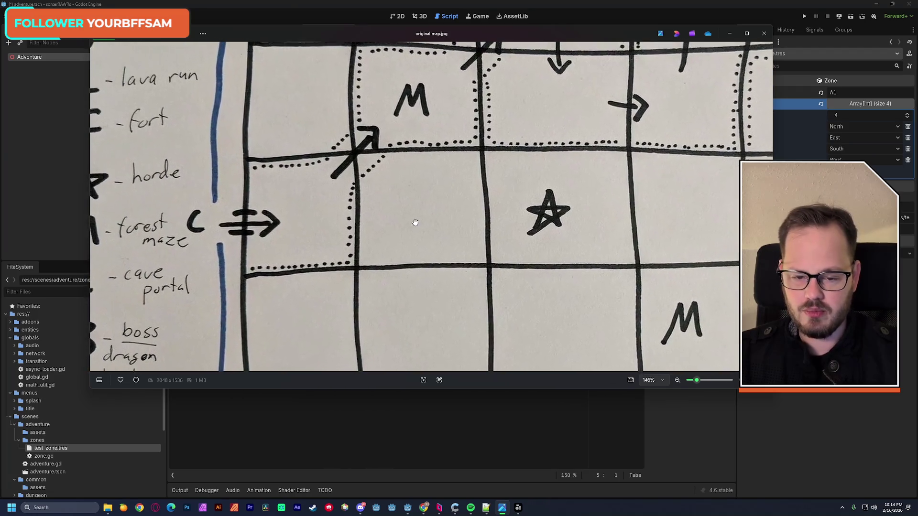
scroll(404, 197, down, 2)
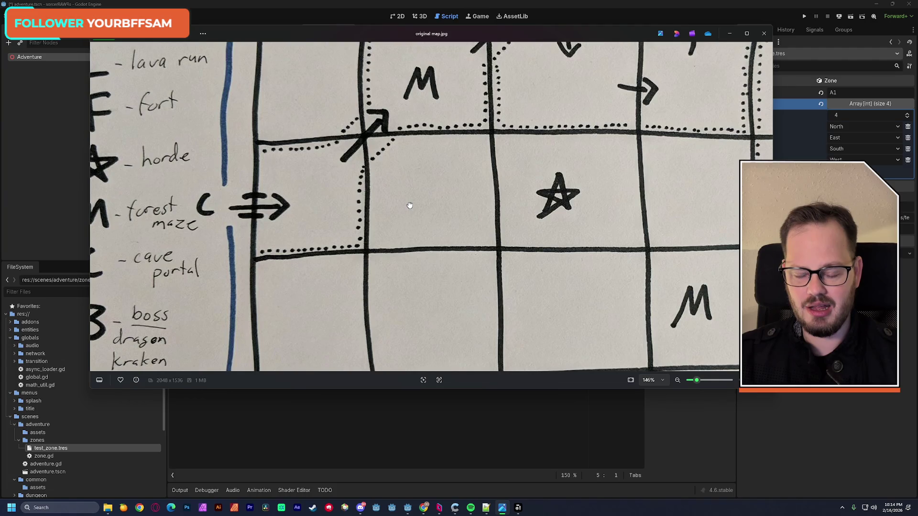
drag(410, 206, 412, 206)
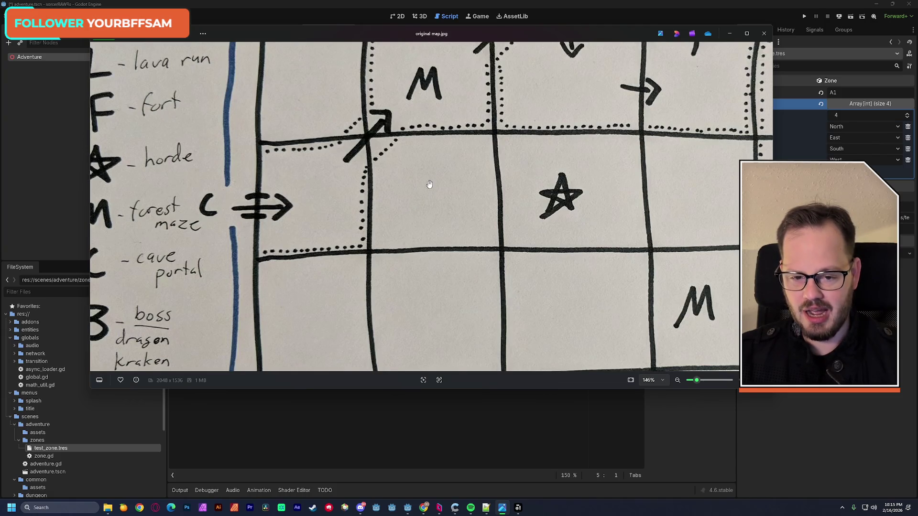
scroll(452, 200, up, 1)
drag(453, 201, 459, 186)
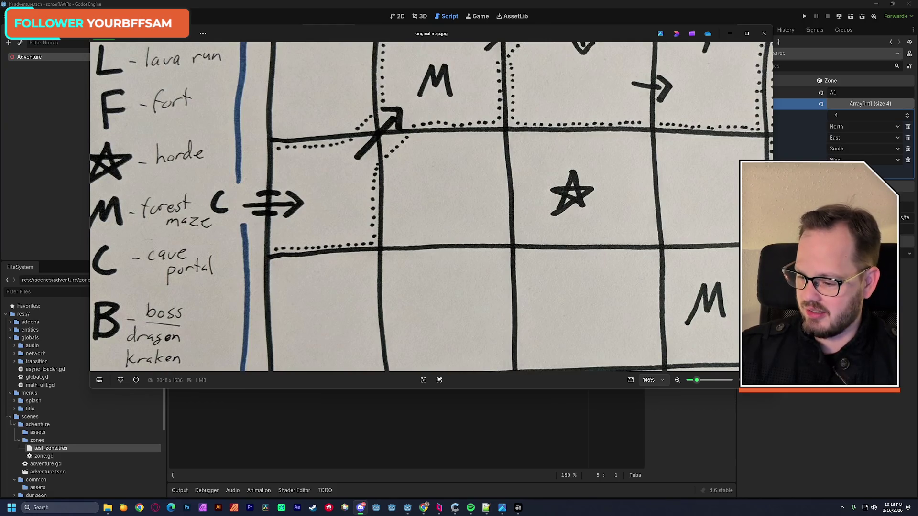
Step: Close the map.jpg viewer to return to Godot's zone.gd
click(242, 7)
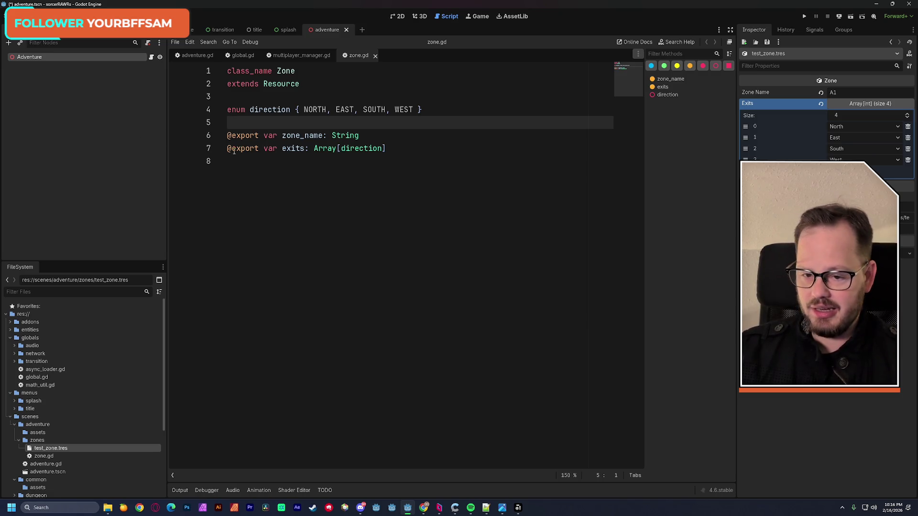
click(263, 148)
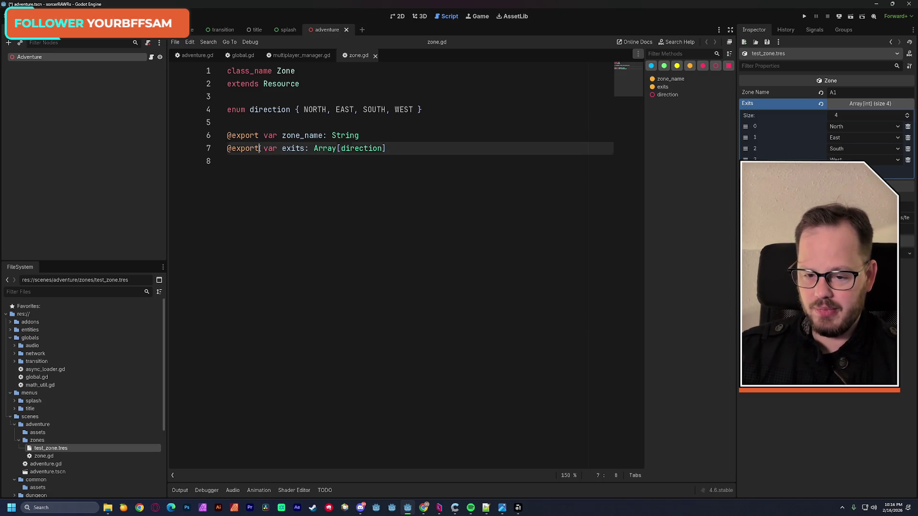
text(_fl)
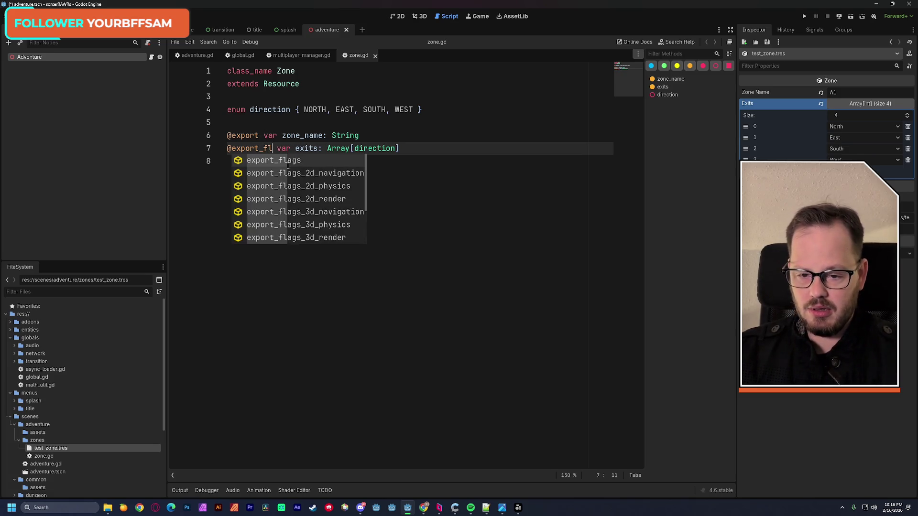
key(Return)
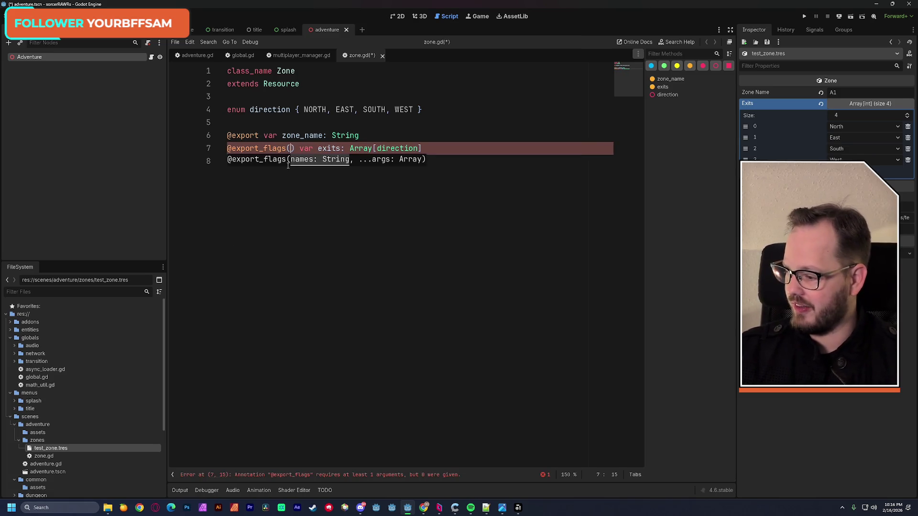
click(469, 137)
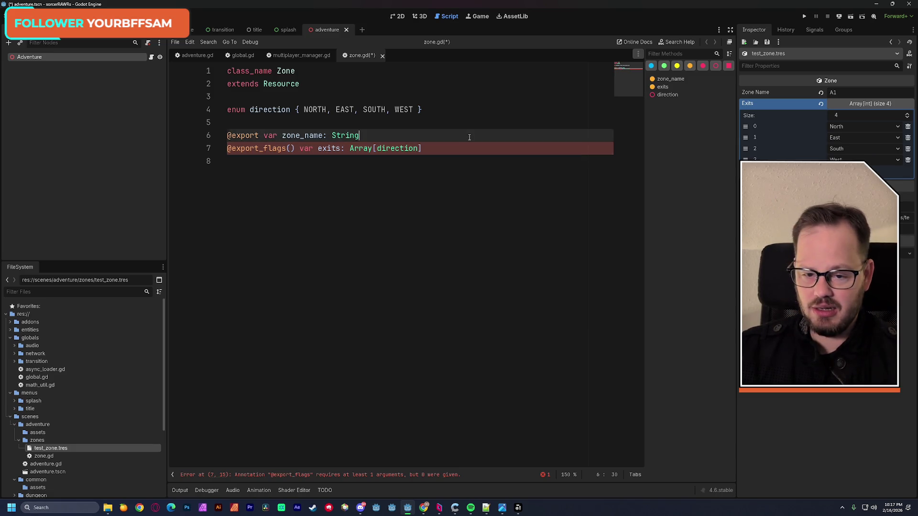
drag(301, 149, 431, 154)
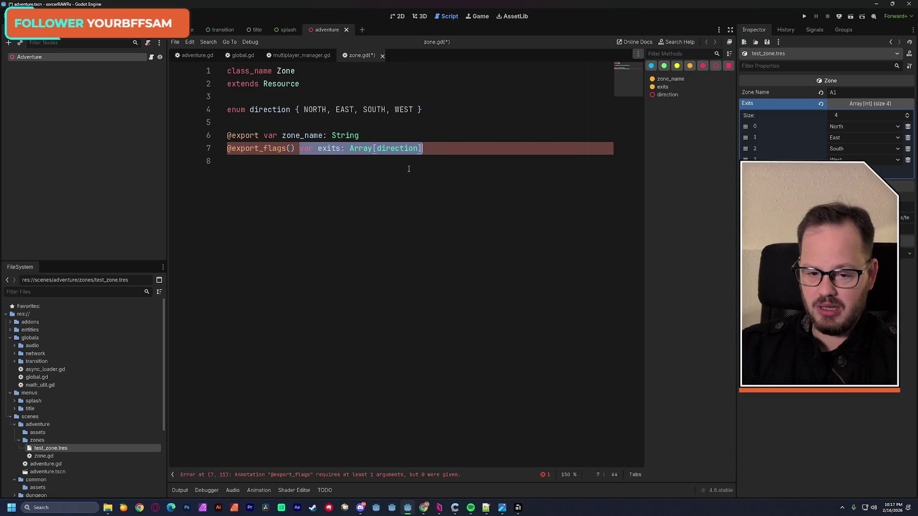
key(BackSpace)
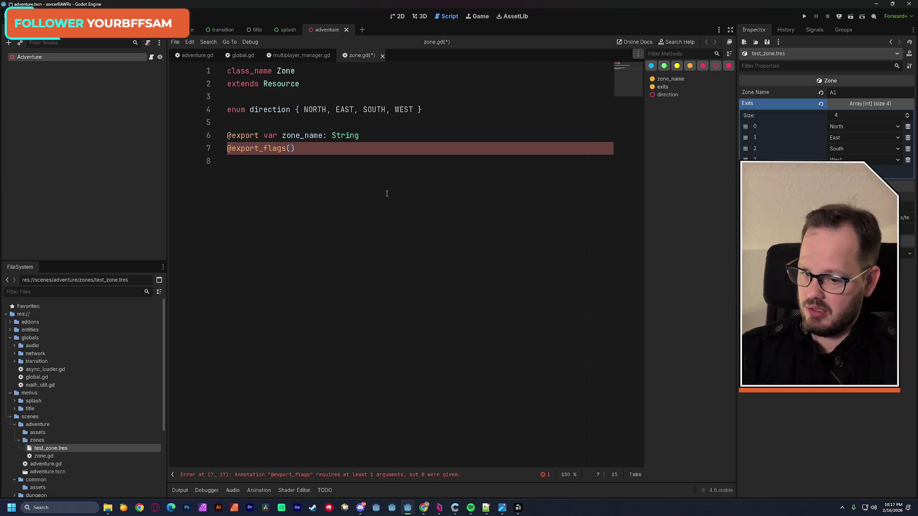
text(")
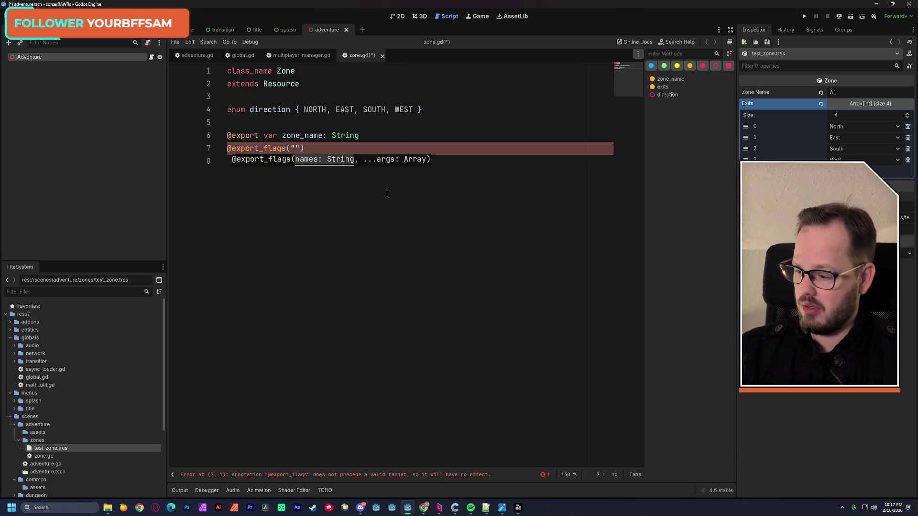
text(NORTH")
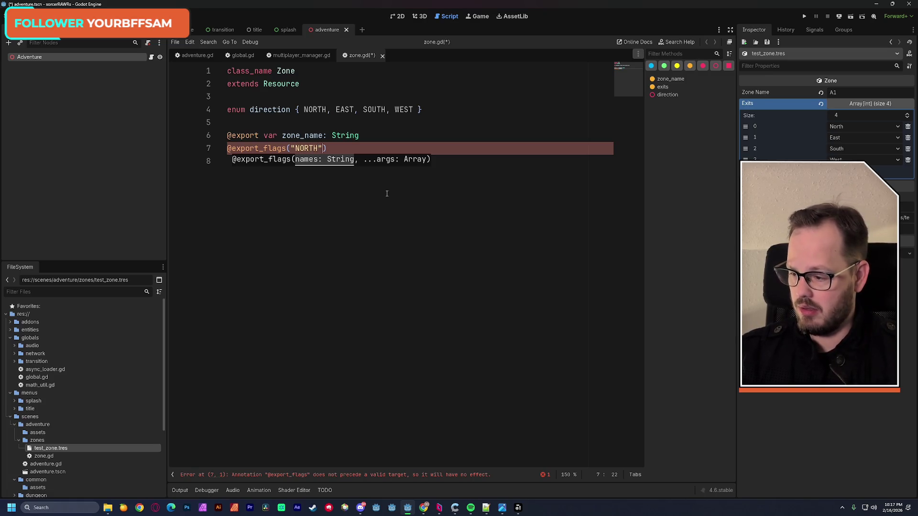
text(,)
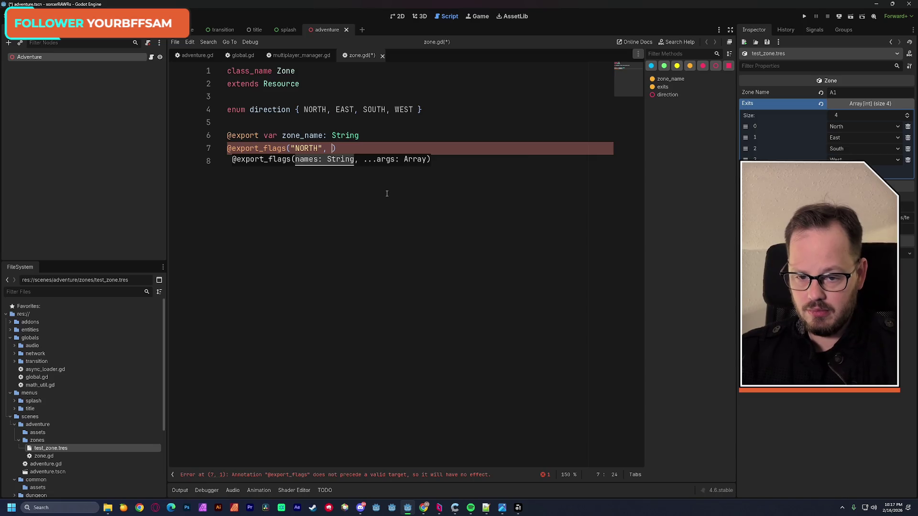
key(shift+Left)
key(shift+Left)
key(shift+Left)
key(ctrl+c)
key(ctrl+v)
key(ctrl+v)
key(ctrl+v)
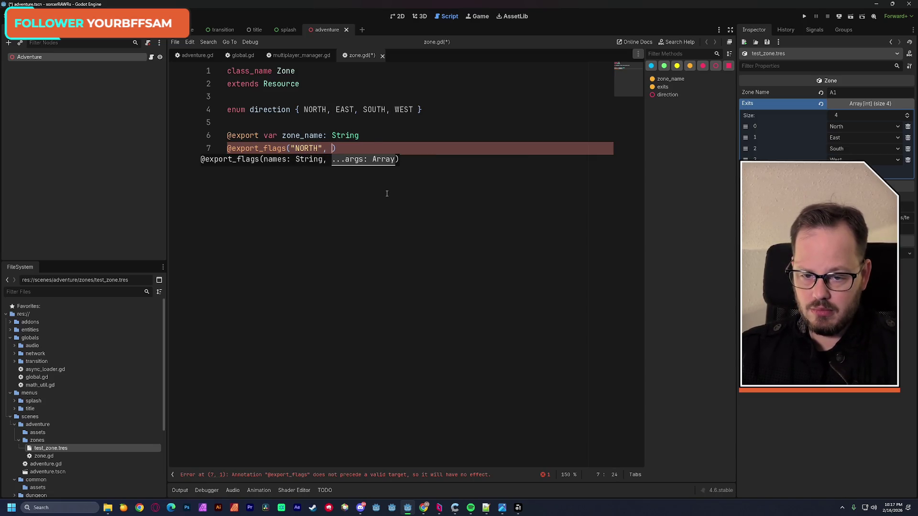
Step: Replace the copies with EAST, SOUTH and WEST from the enum and remove the trailing comma
double_click(345, 110)
key(ctrl+c)
double_click(347, 148)
key(ctrl+v)
double_click(373, 109)
key(ctrl+c)
double_click(382, 149)
key(ctrl+v)
double_click(404, 109)
key(ctrl+c)
double_click(424, 148)
key(ctrl+v)
click(488, 115)
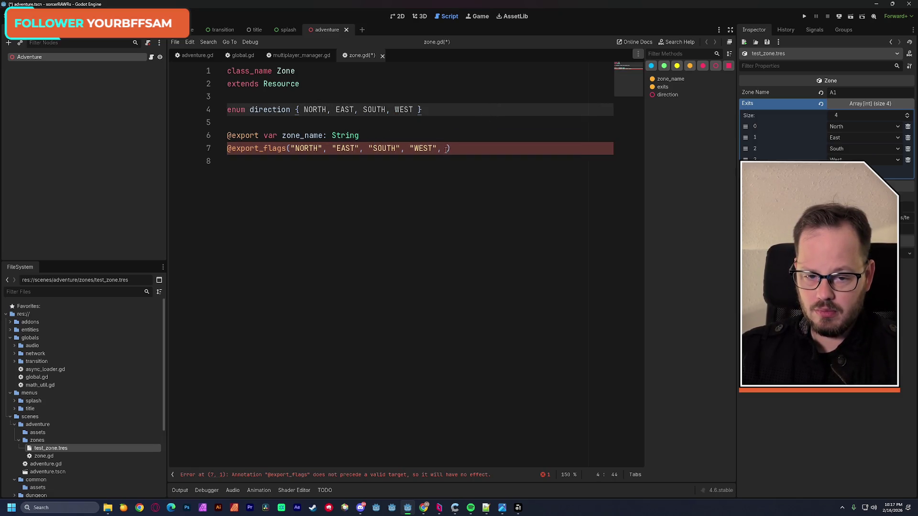
click(446, 148)
key(BackSpace)
key(BackSpace)
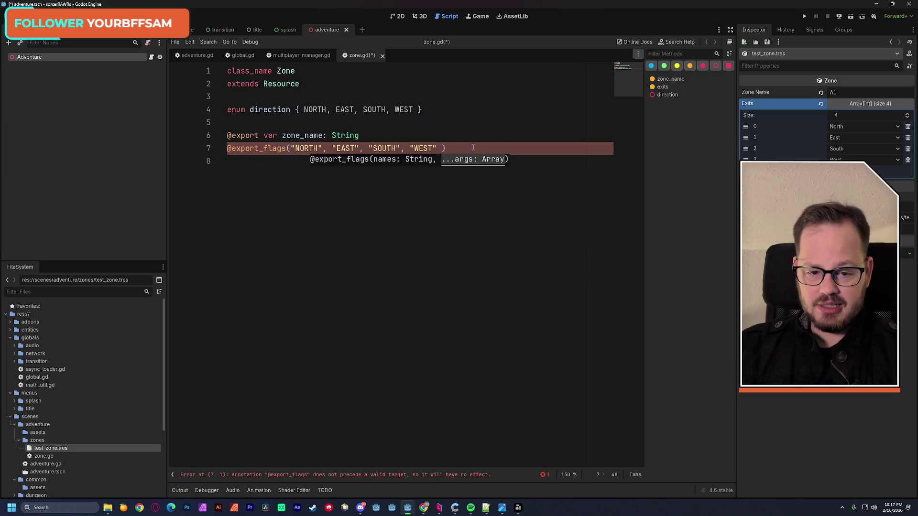
Step: Add `var exit` after the closing parenthesis on line 7
key(End)
text(VA)
key(BackSpace)
key(BackSpace)
text(var )
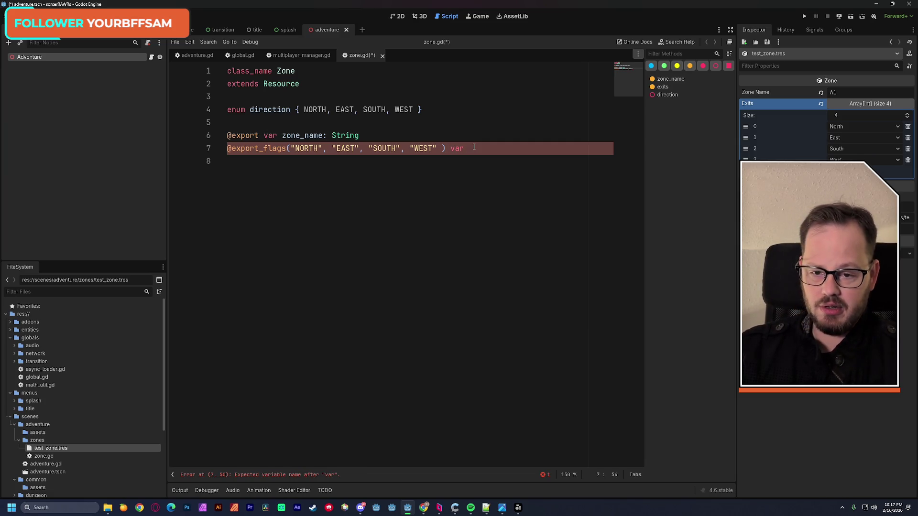
text(exit)
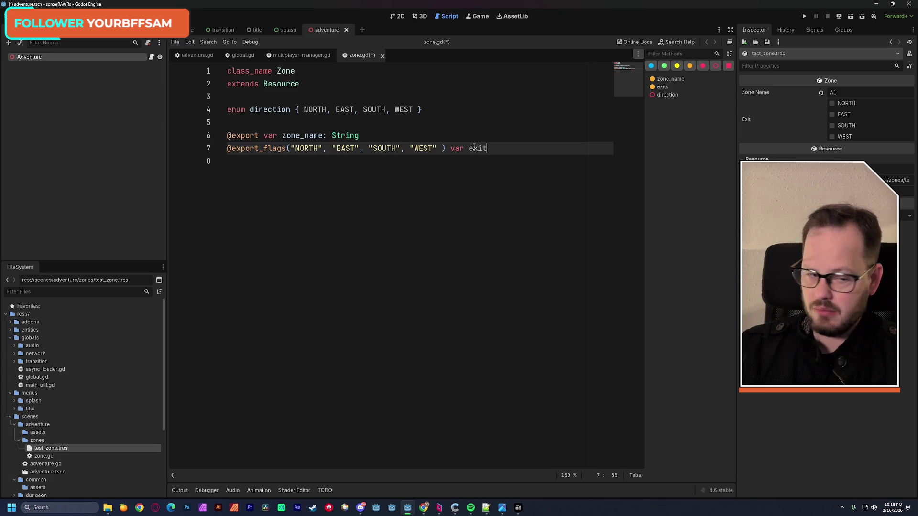
Step: Try the Exit flags in the Inspector: tick NORTH, then tick and untick SOUTH
click(832, 104)
click(832, 125)
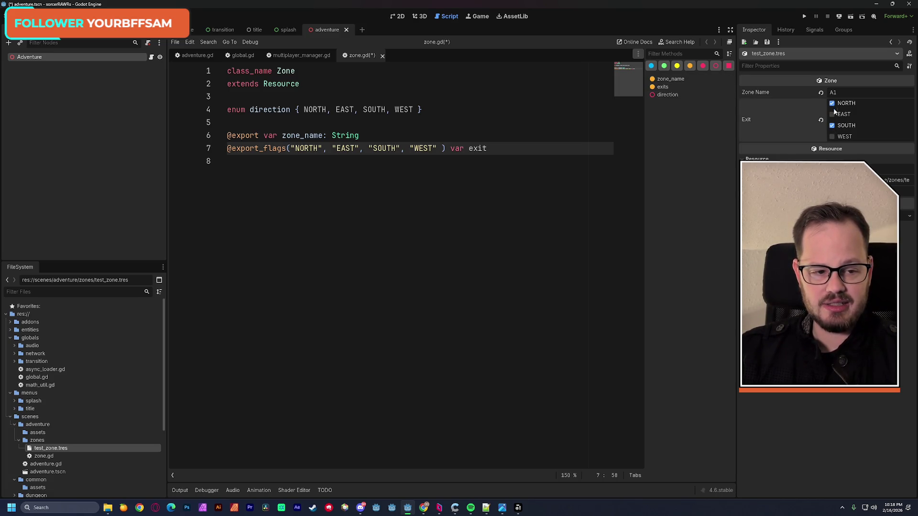
click(832, 125)
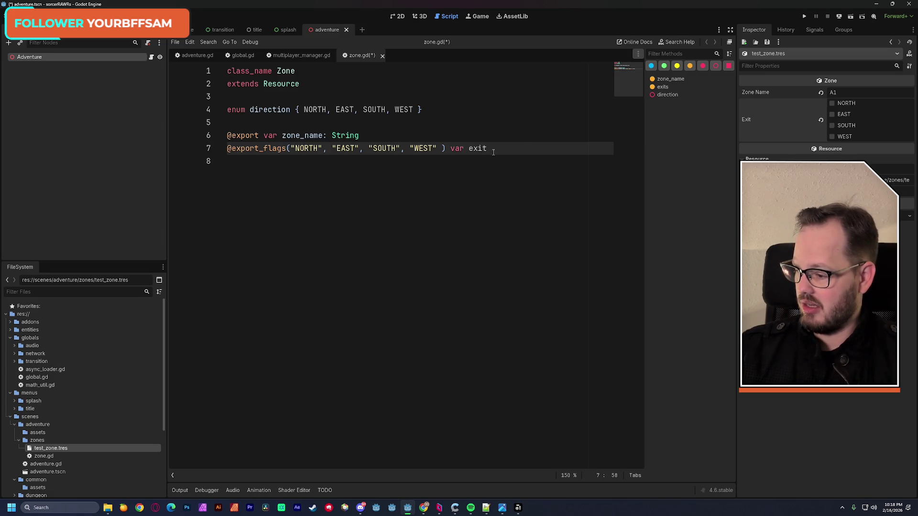
Step: Type exit as the direction enum by adding `: direction` on line 7
text(: )
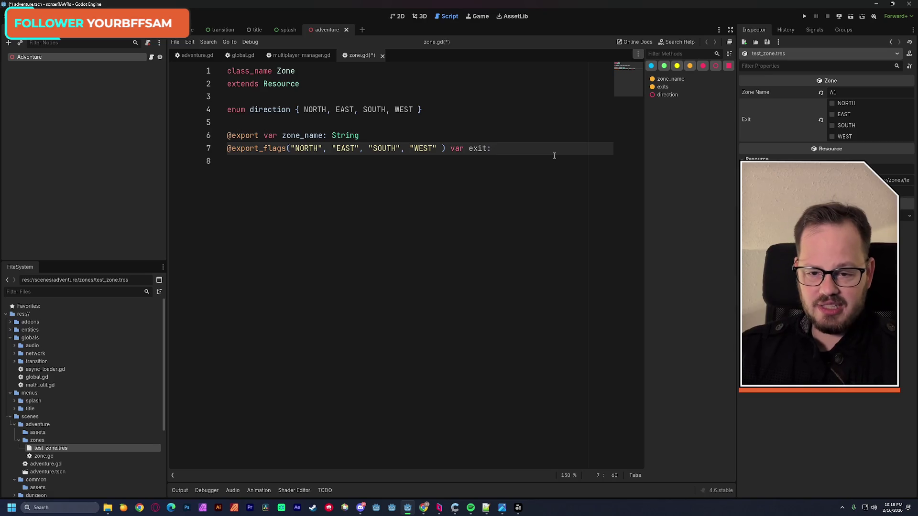
text(dire)
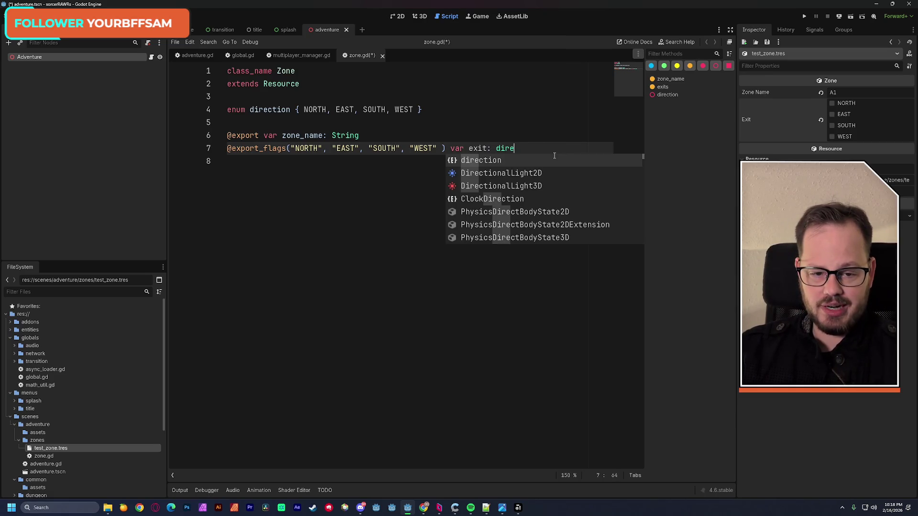
key(Return)
click(510, 119)
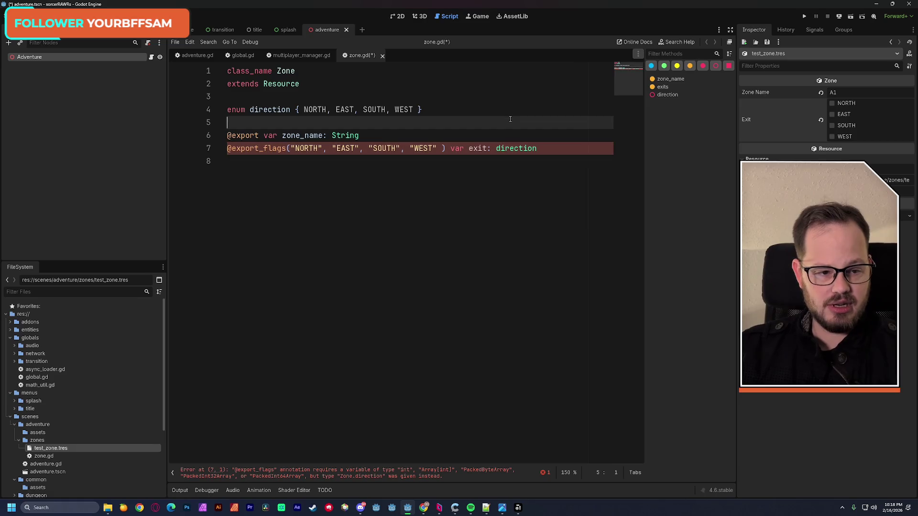
click(484, 187)
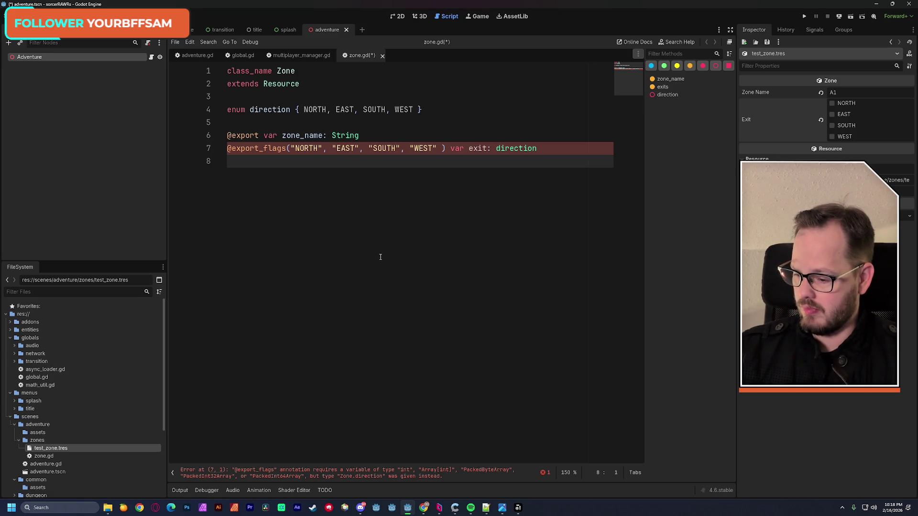
Step: Change exit's type from direction to int to clear the error, then save zone.gd
double_click(519, 150)
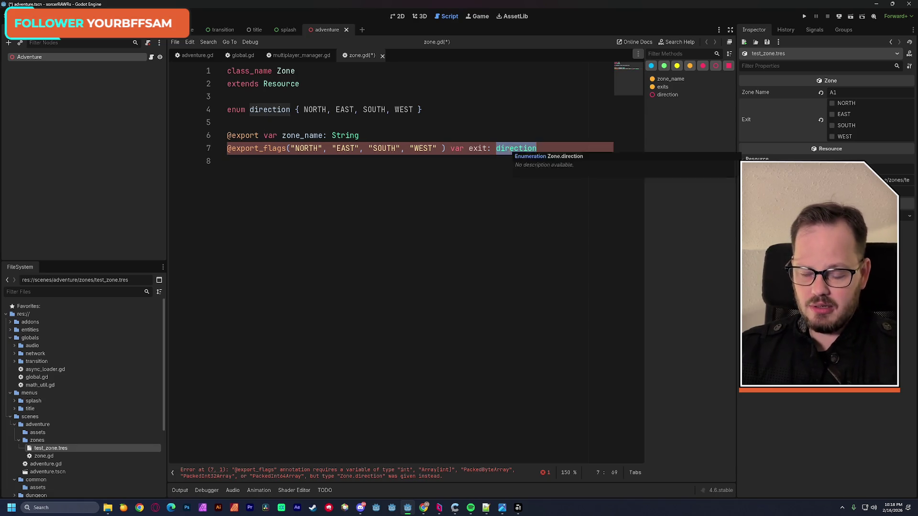
text(int)
click(488, 121)
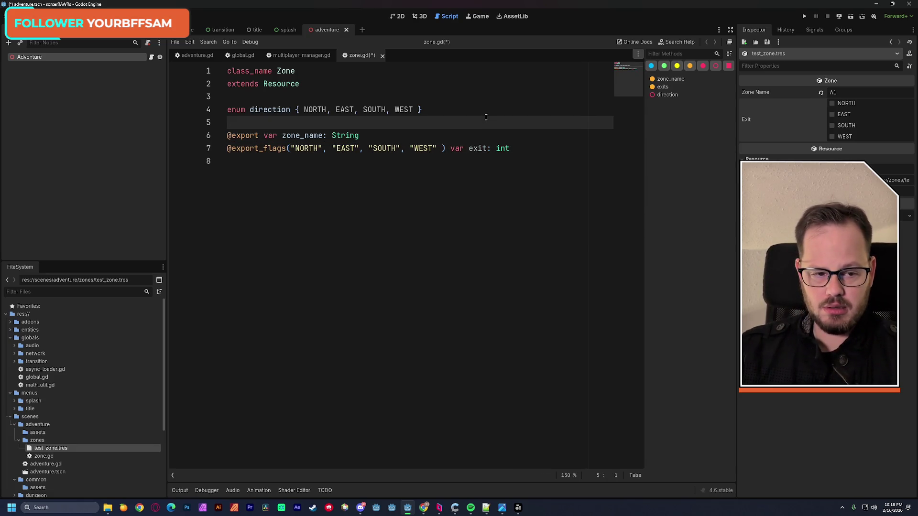
click(432, 209)
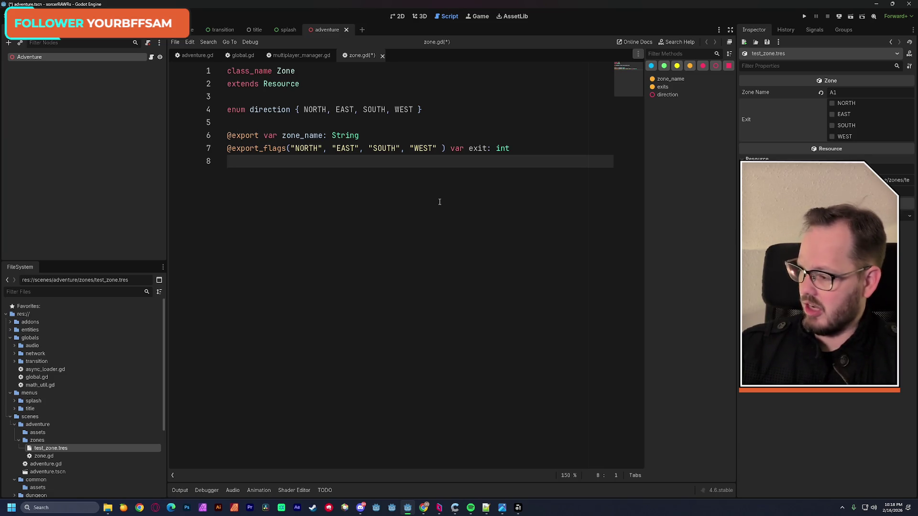
key(ctrl+s)
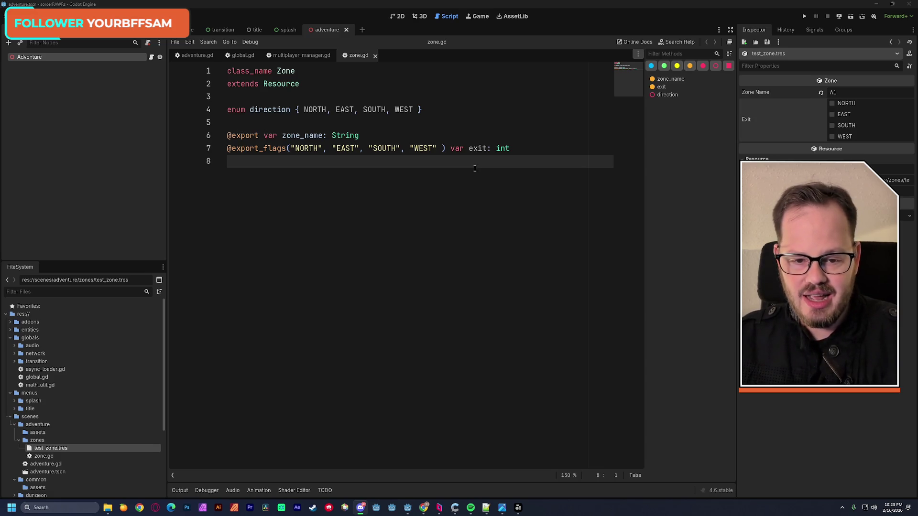
click(438, 192)
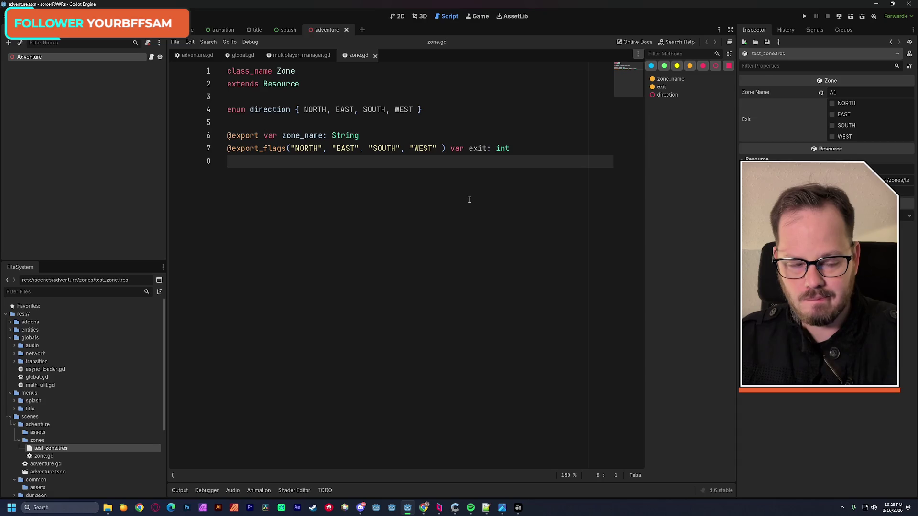
key(alt+Tab)
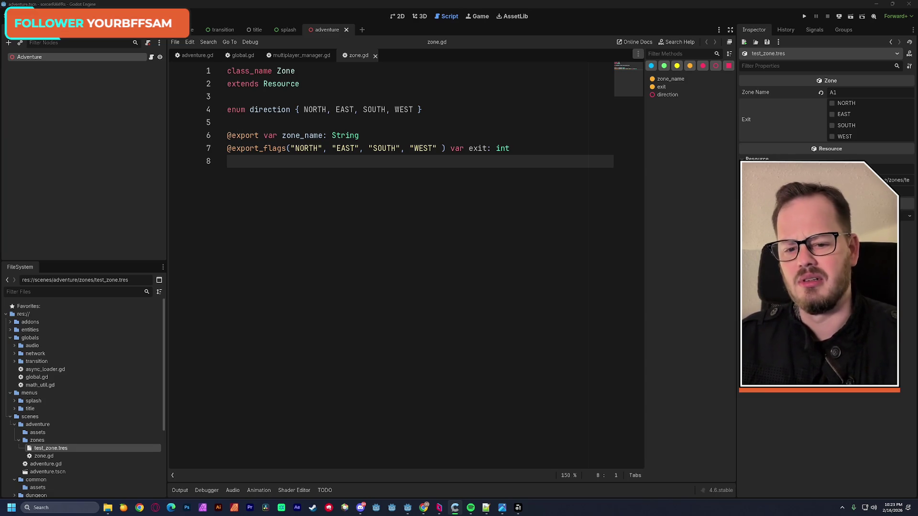
double_click(237, 148)
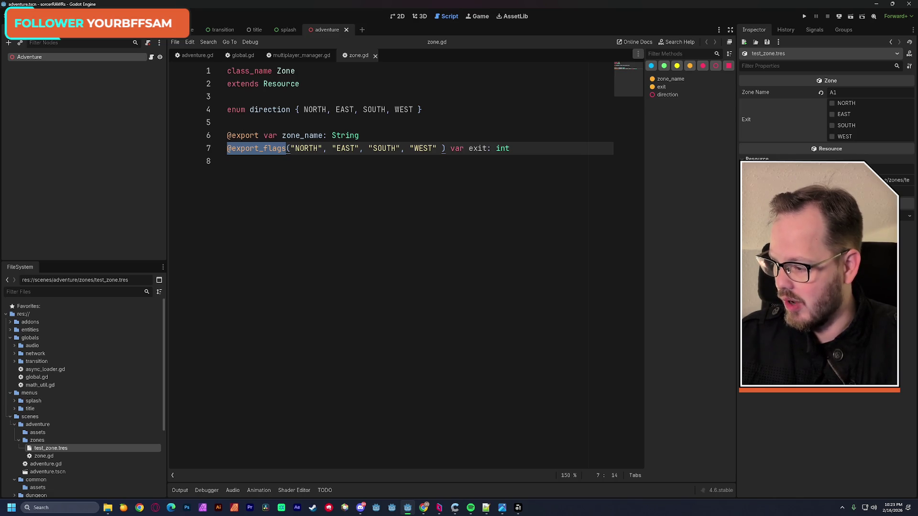
click(218, 127)
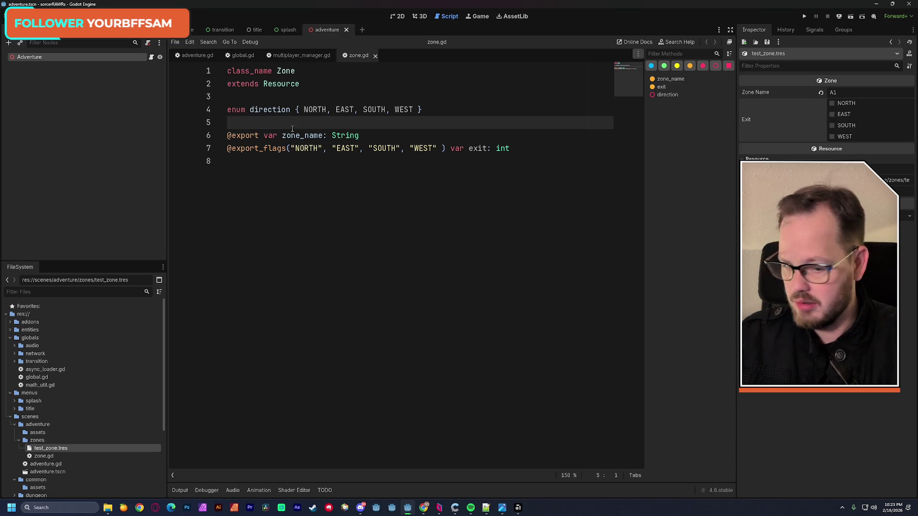
click(305, 110)
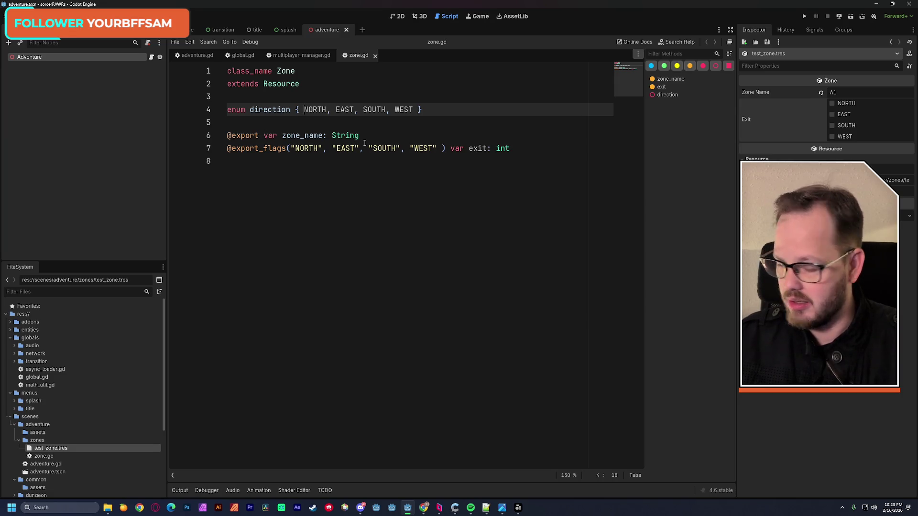
Step: Put NORTH, EAST, SOUTH, WEST and the closing brace on separate lines, and start NORTH's = 1 << 0 value
key(Return)
key(Right)
key(Right)
key(Right)
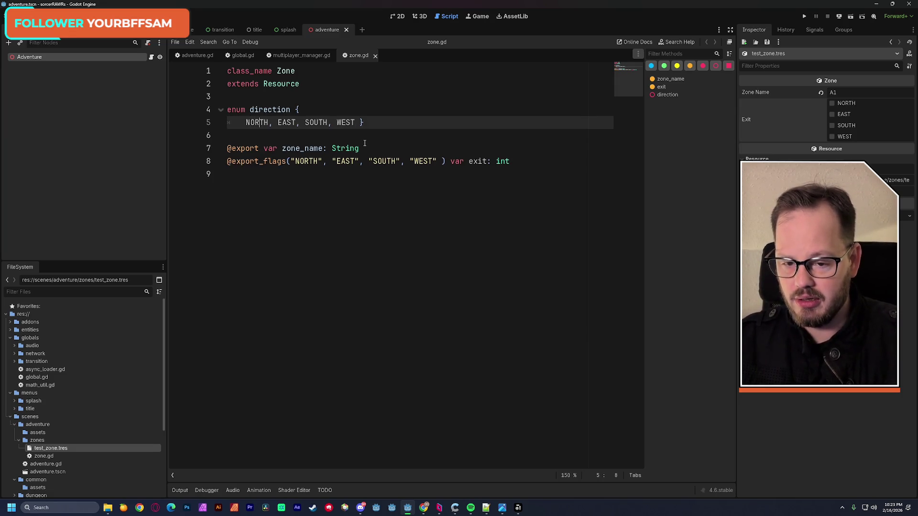
key(Return)
click(270, 136)
key(Return)
click(278, 148)
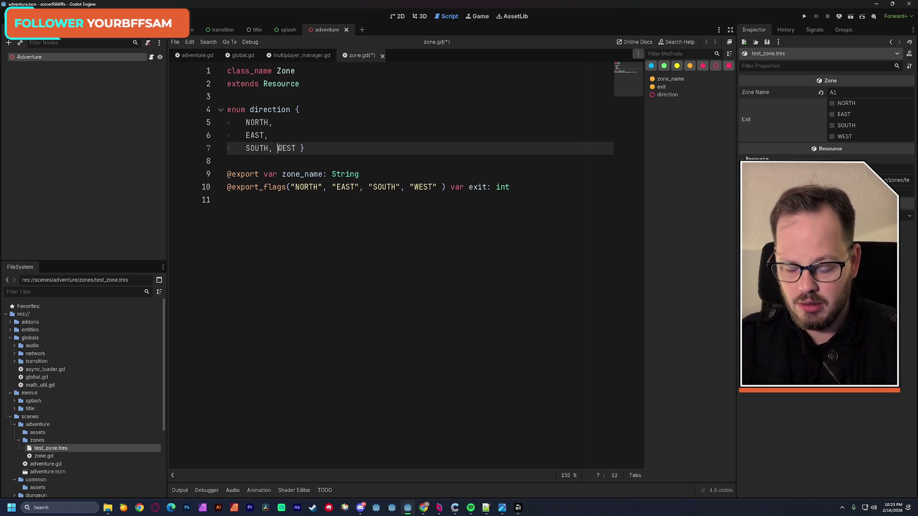
key(Return)
click(269, 161)
key(Return)
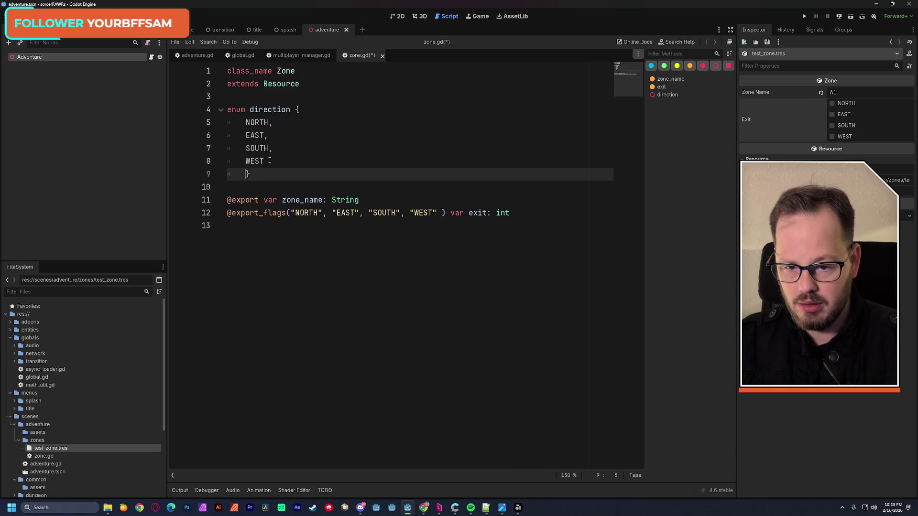
click(270, 123)
text(,)
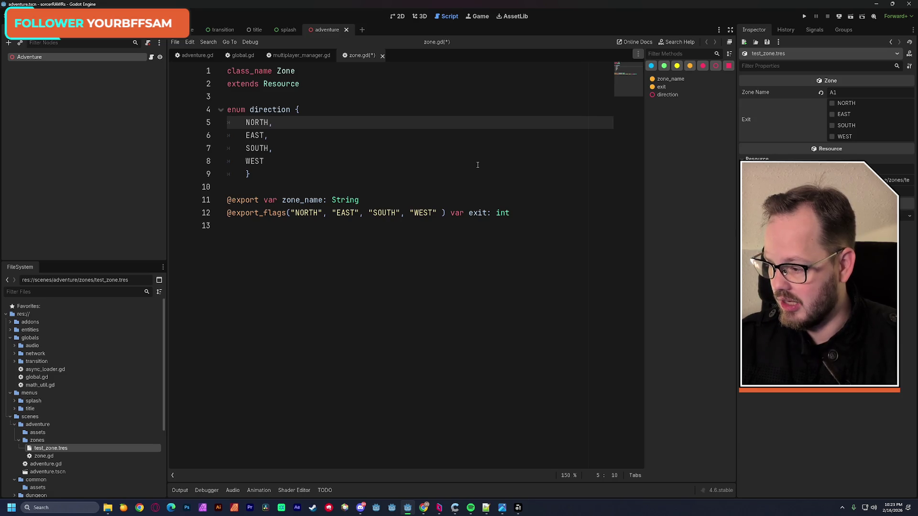
text( = )
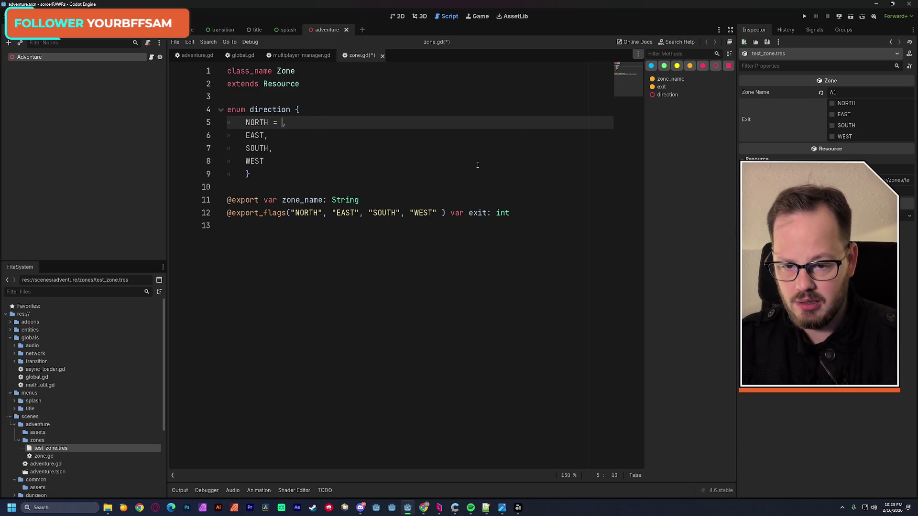
text(1 << )
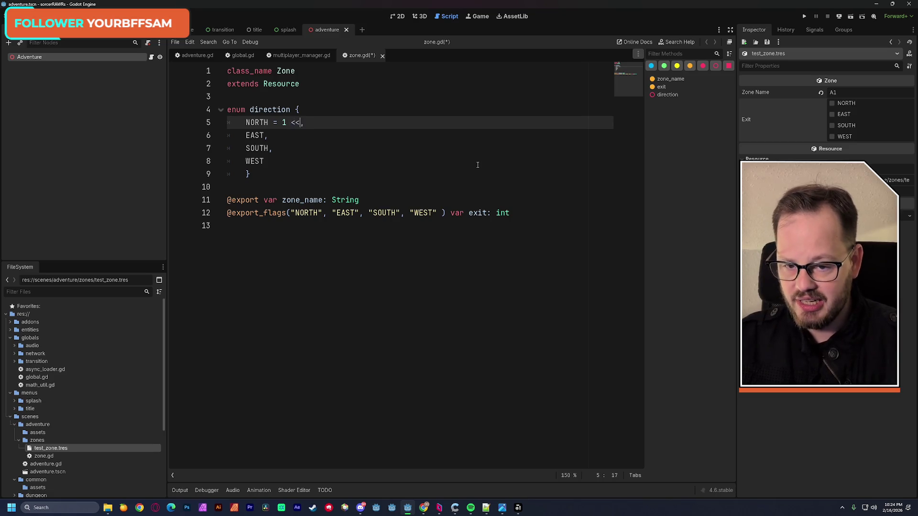
text(0)
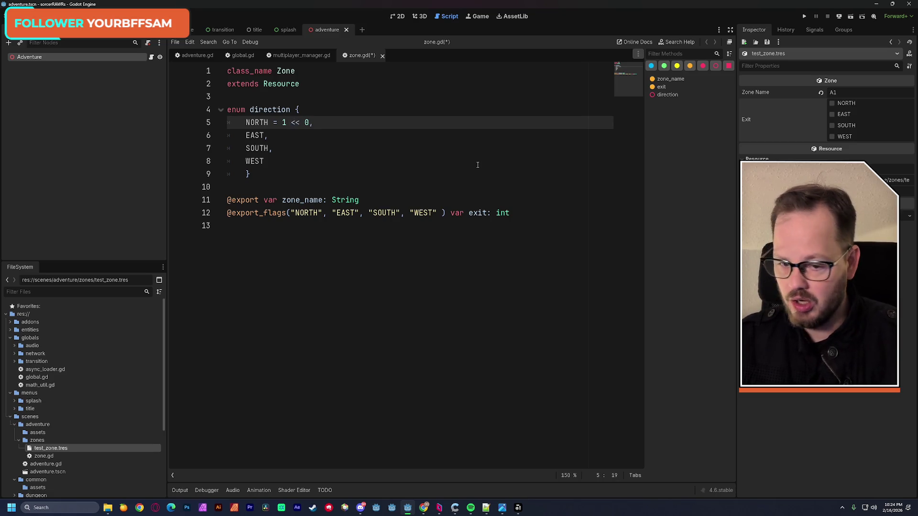
Step: Copy NORTH's = 1 << 0 assignment onto EAST, SOUTH and WEST
key(Down)
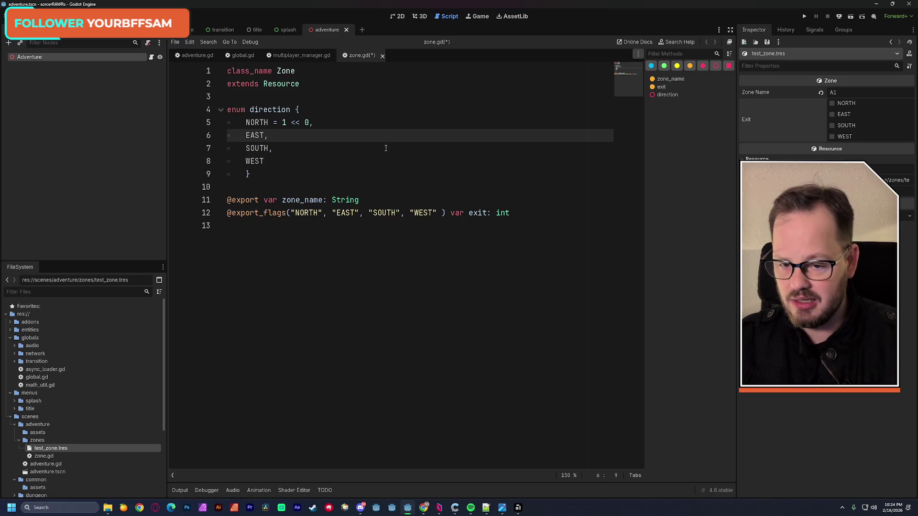
drag(273, 124, 310, 125)
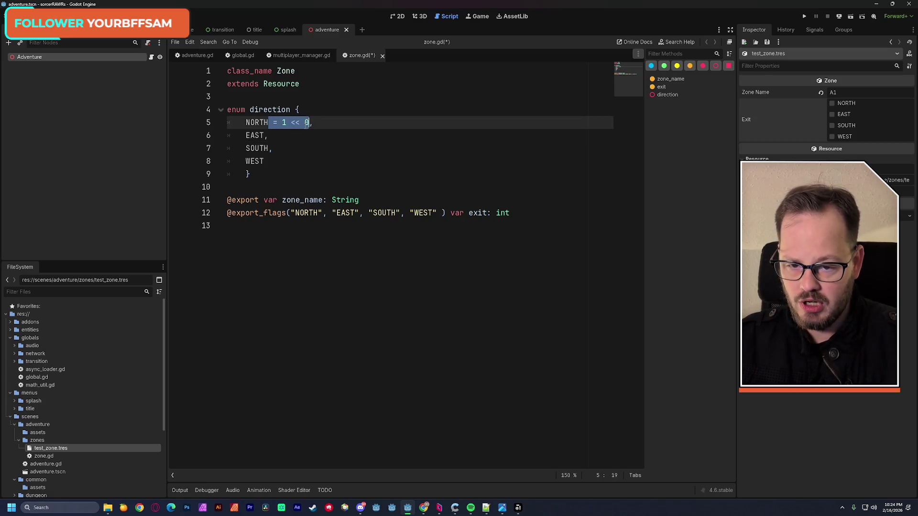
key(ctrl+c)
click(265, 136)
key(ctrl+v)
click(269, 149)
key(ctrl+v)
click(263, 161)
key(ctrl+v)
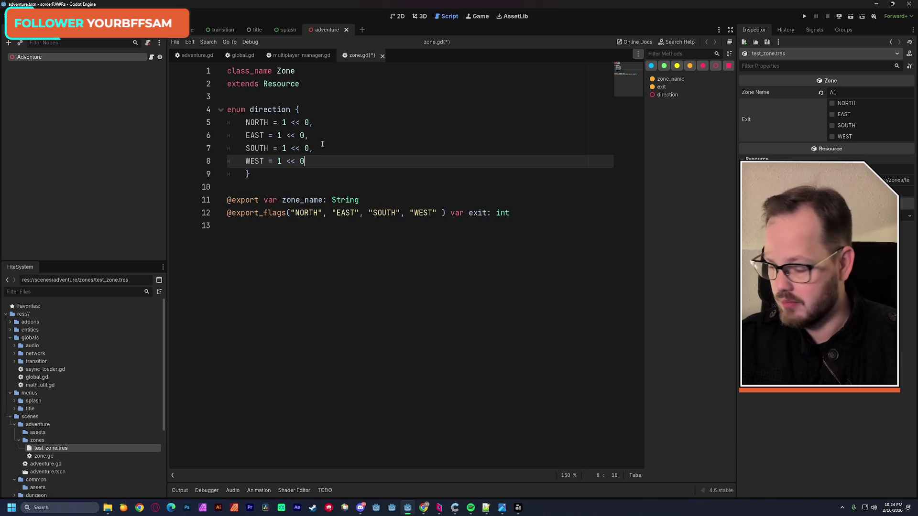
Step: Change the shifts to 1 << 1, 1 << 2 and 1 << 3, add WEST's trailing comma, and save
double_click(302, 136)
text(1)
double_click(307, 149)
text(2)
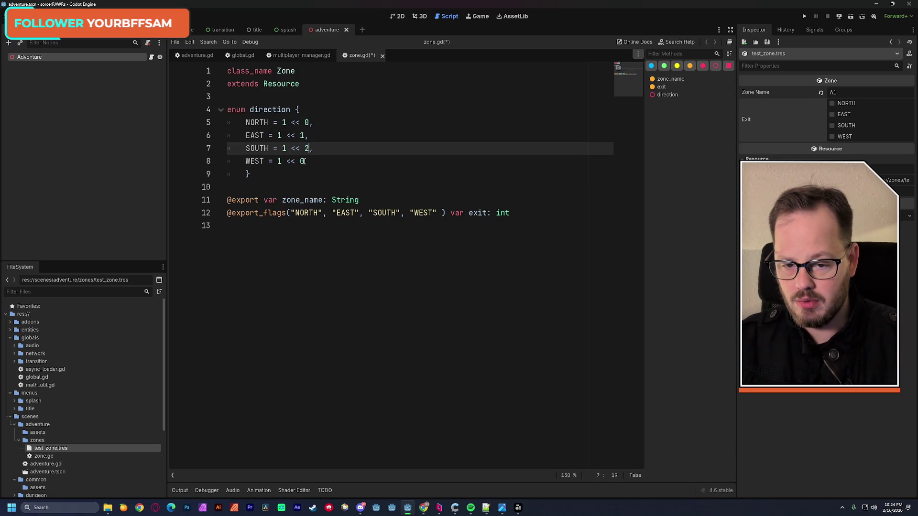
double_click(302, 161)
text(3)
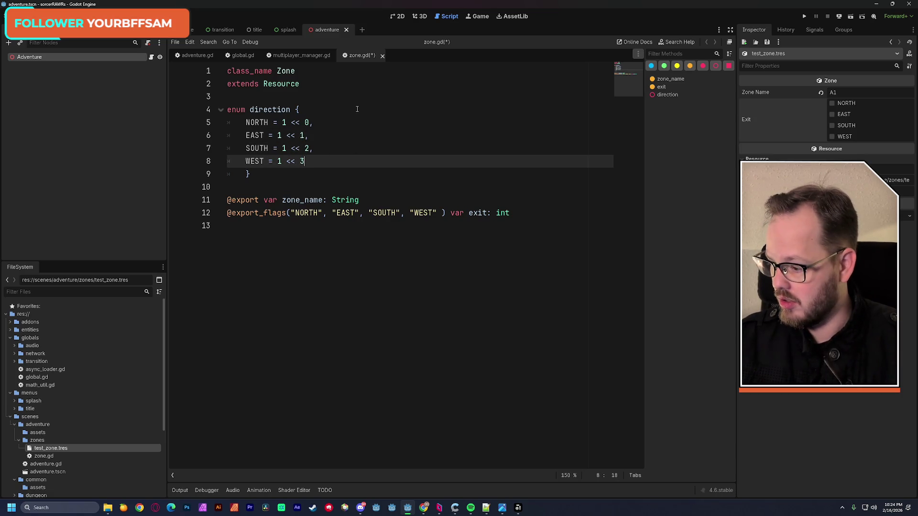
click(357, 110)
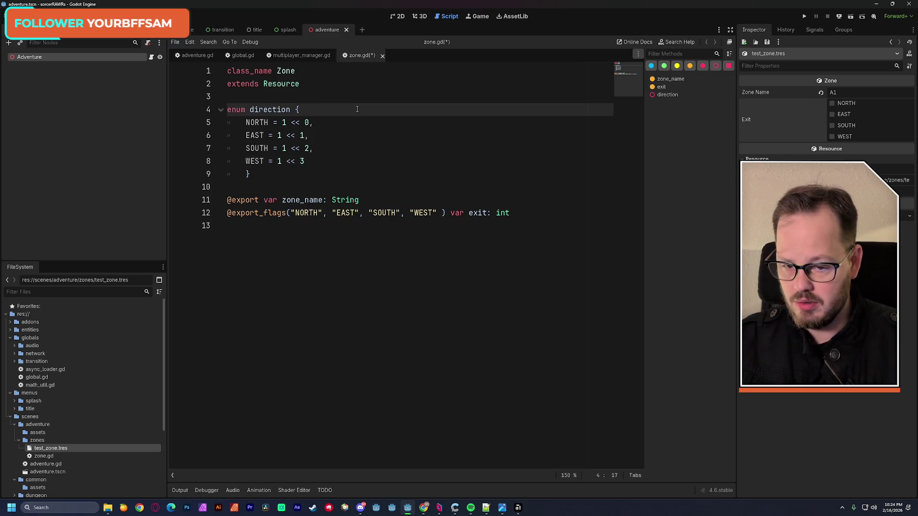
click(332, 164)
text(,)
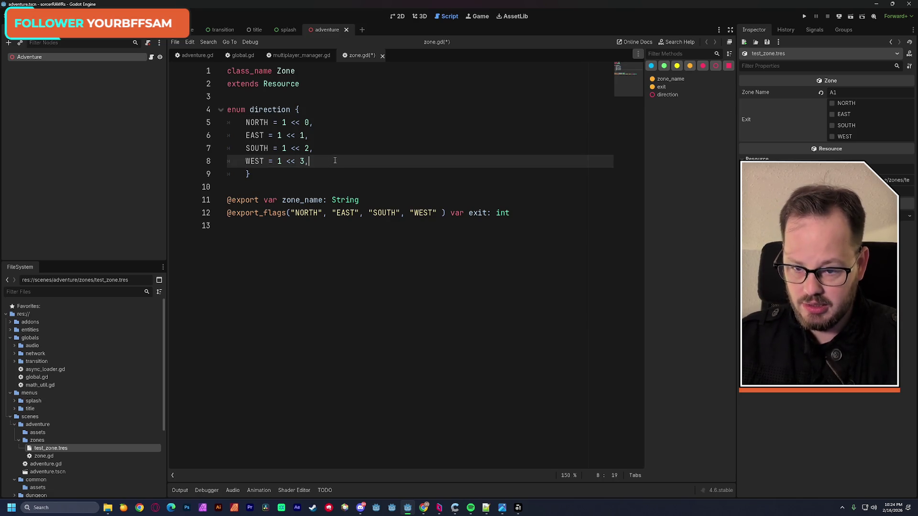
click(362, 182)
key(ctrl+s)
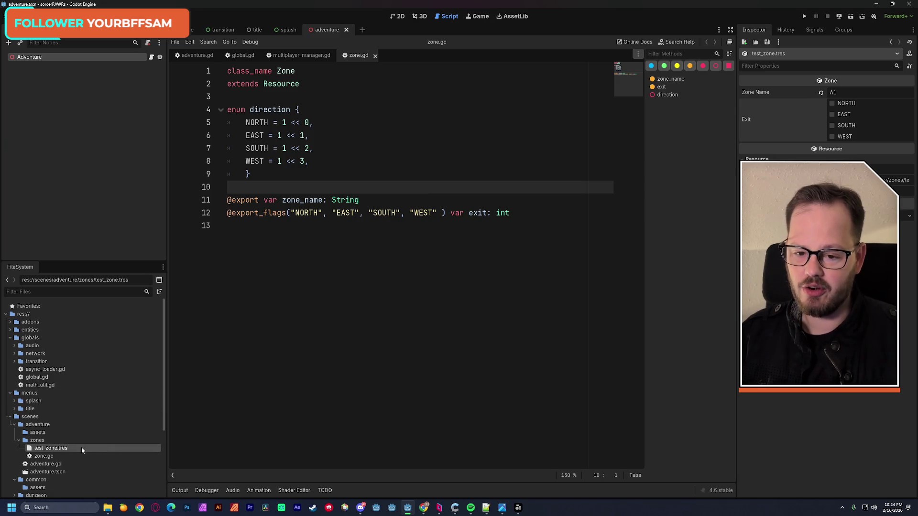
Step: Search the Start menu for Paint and launch it
key(super)
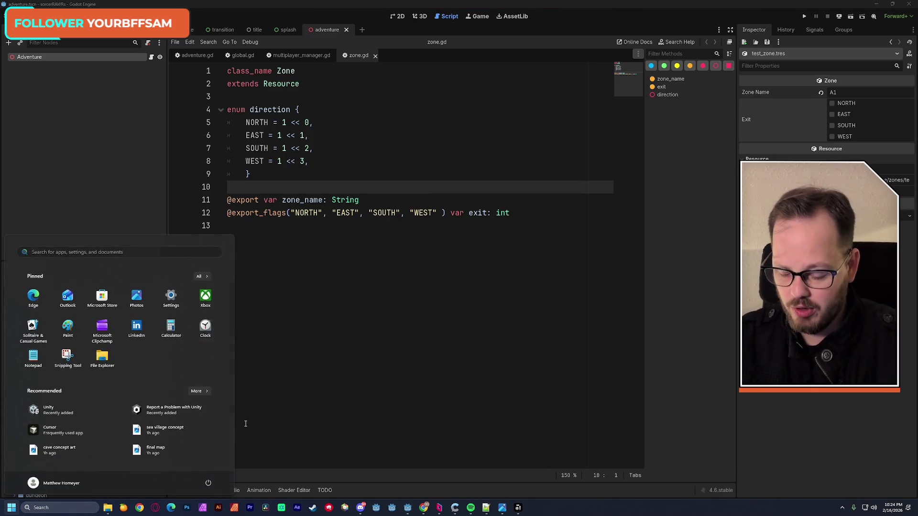
text(parsec)
key(BackSpace)
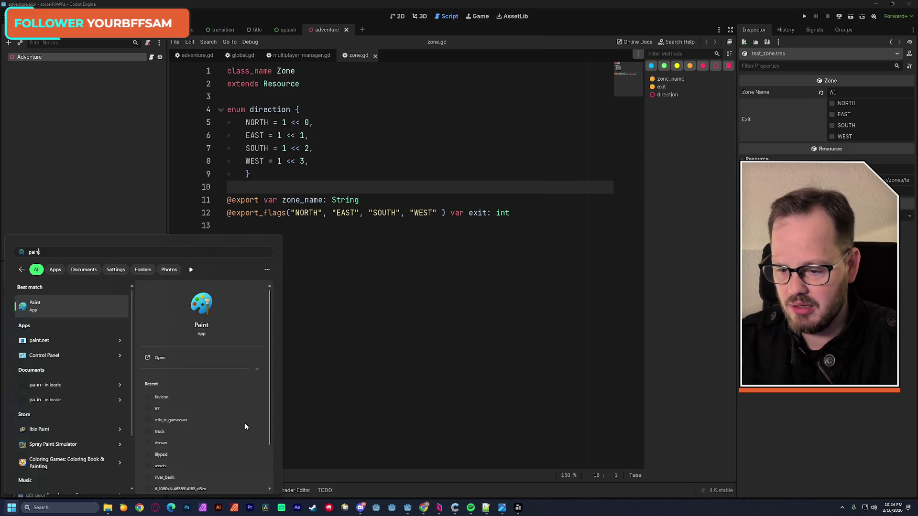
key(Return)
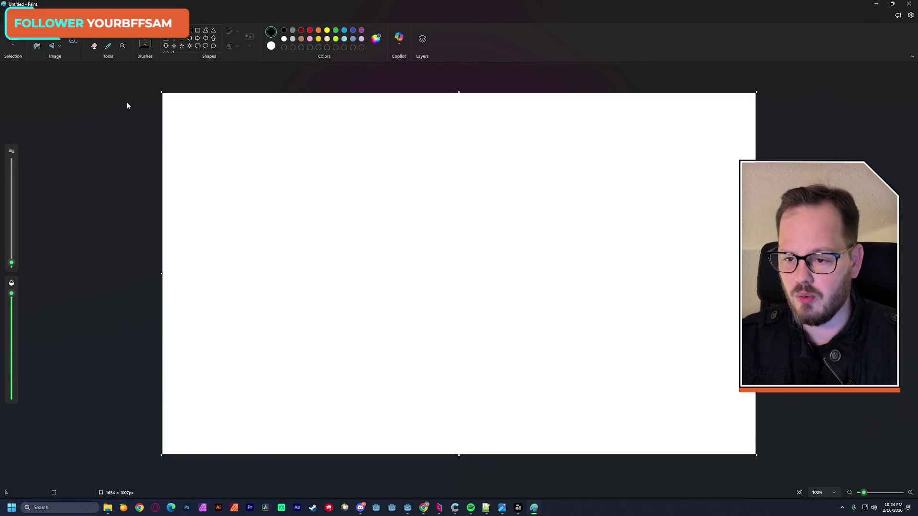
Step: Fill the whole Paint canvas with grey using the Fill tool
click(109, 32)
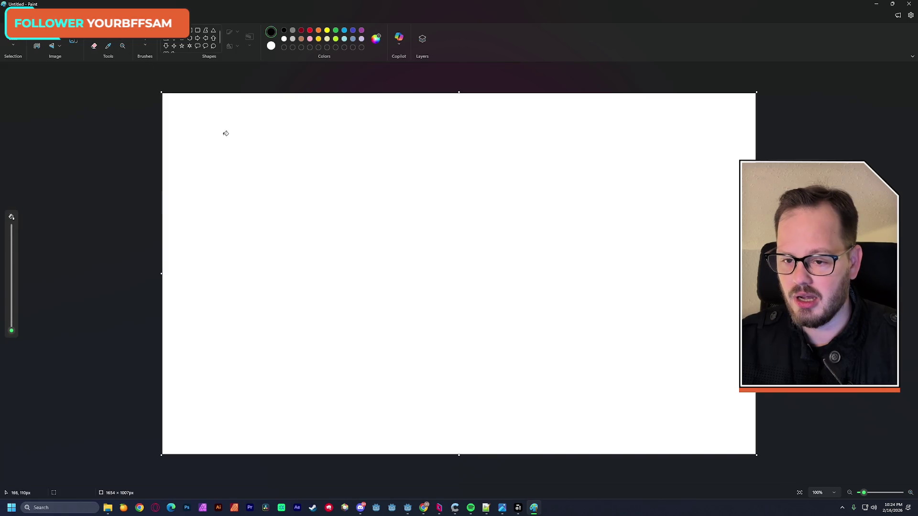
click(226, 133)
click(293, 32)
click(215, 120)
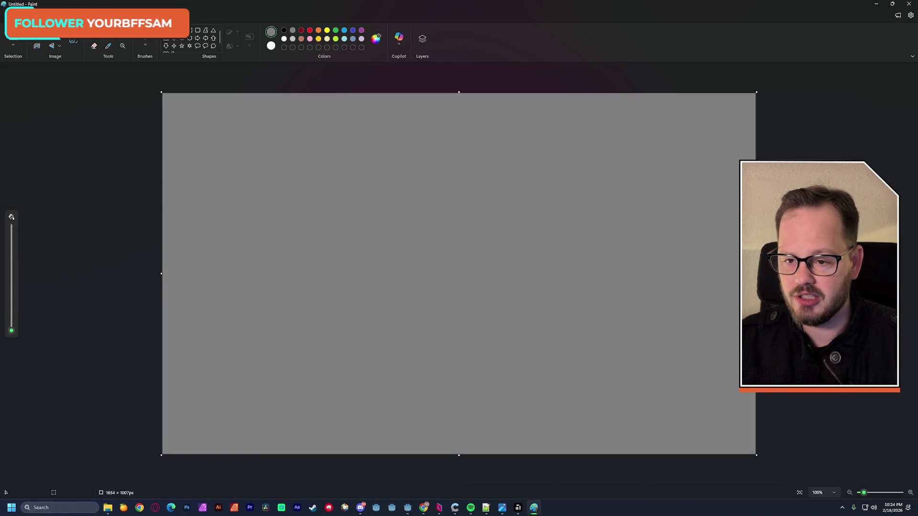
Step: Switch to black with the Brushes tool and make the brush thicker
click(282, 31)
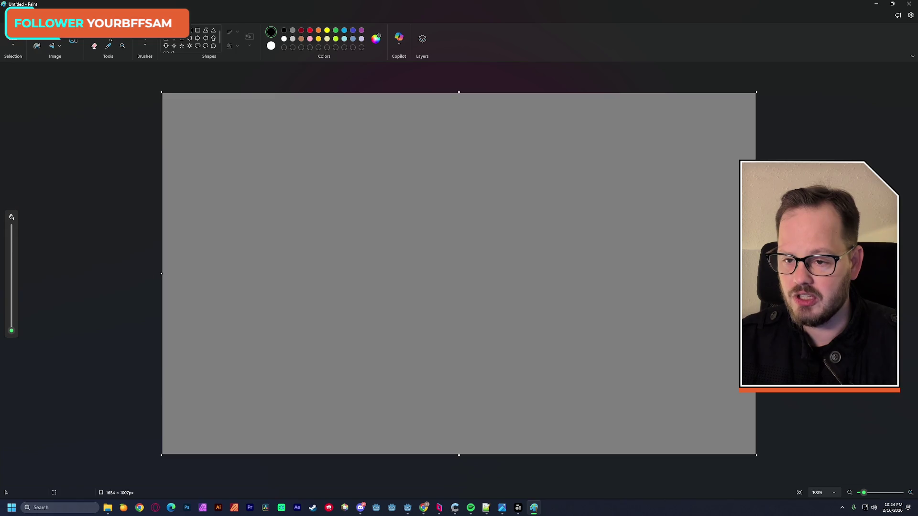
click(145, 43)
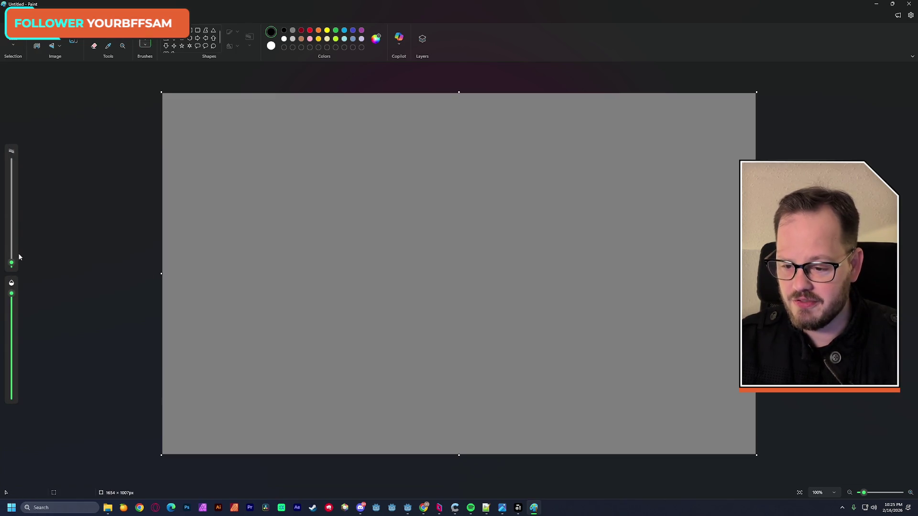
drag(25, 263, 24, 250)
Step: Draw a square box outline mid-canvas and a short horizontal line across its top
mouse_move(387, 216)
mouse_down()
mouse_move(386, 333)
mouse_move(527, 336)
mouse_move(519, 201)
mouse_move(375, 209)
mouse_move(384, 223)
mouse_up()
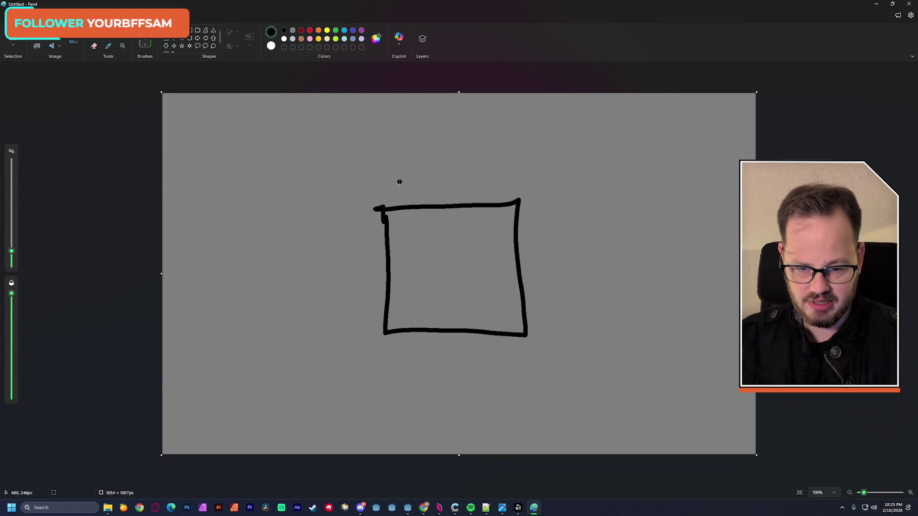
drag(400, 225, 468, 225)
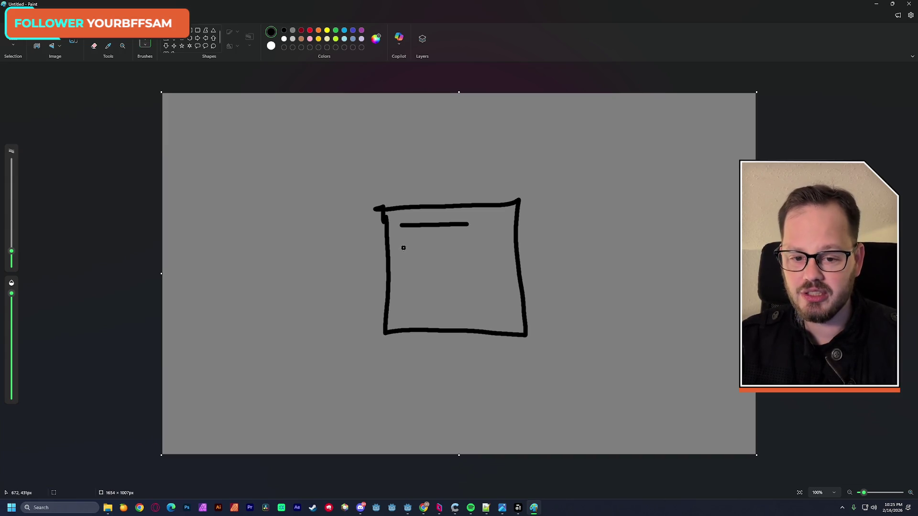
Step: Draw upward, up-right, right and down-right arrows pointing out from the box
mouse_move(439, 196)
mouse_down()
mouse_move(443, 156)
mouse_move(449, 169)
mouse_up()
drag(523, 196, 541, 174)
drag(527, 174, 545, 190)
drag(532, 259, 567, 262)
mouse_move(564, 252)
mouse_down()
mouse_move(573, 259)
mouse_move(567, 271)
mouse_up()
mouse_move(532, 343)
mouse_down()
mouse_move(551, 365)
mouse_move(537, 376)
mouse_up()
Step: Add downward, down-left, left and up-left arrows to complete the eight around the box
drag(448, 342, 448, 385)
drag(436, 366, 447, 385)
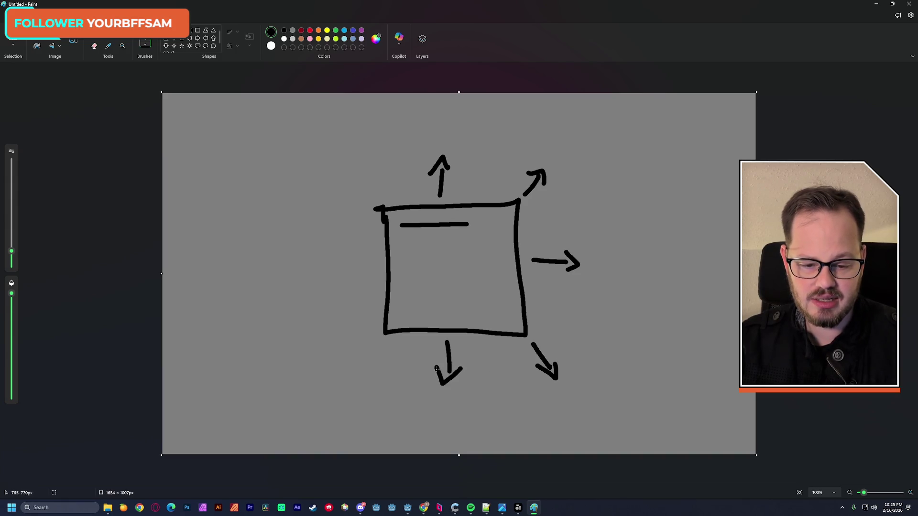
drag(381, 338, 357, 363)
mouse_move(353, 348)
mouse_down()
mouse_move(353, 359)
mouse_move(372, 365)
mouse_up()
mouse_move(377, 281)
mouse_down()
mouse_move(323, 282)
mouse_move(336, 286)
mouse_up()
mouse_move(374, 200)
mouse_down()
mouse_move(349, 179)
mouse_move(372, 186)
mouse_up()
drag(327, 277, 345, 289)
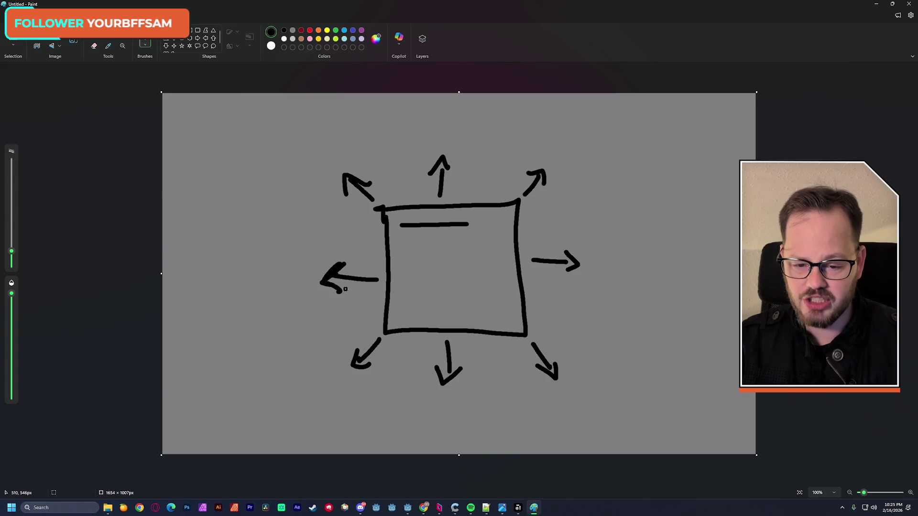
Step: Write [d, r] inside the box, removing a stray line, and sketch a second box to the right
drag(410, 249, 435, 248)
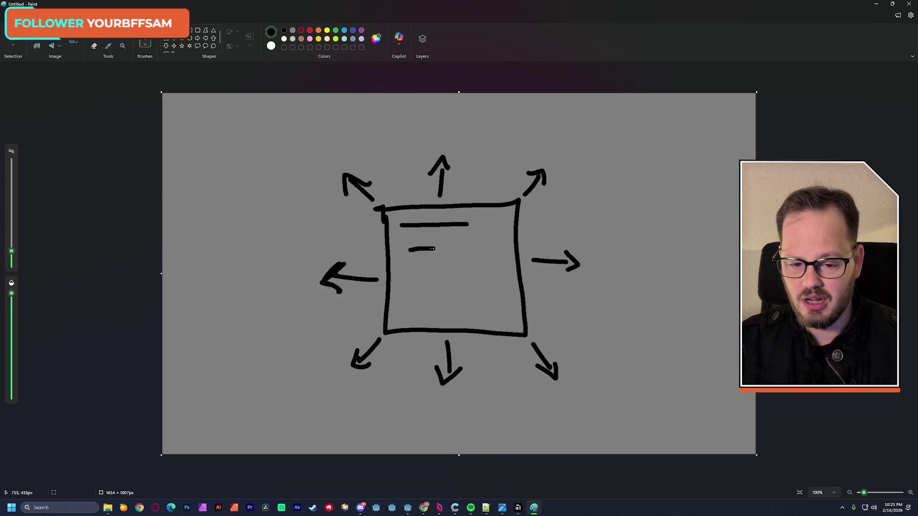
key(ctrl+z)
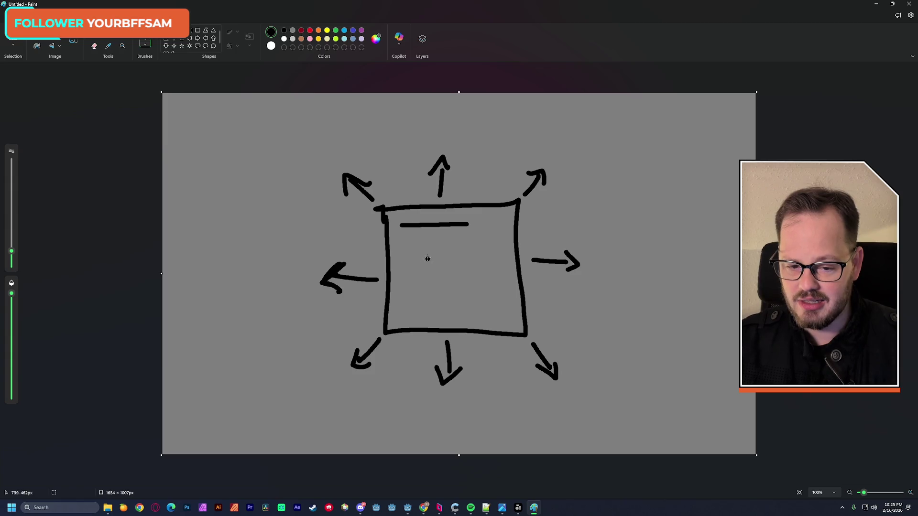
mouse_move(417, 245)
mouse_down()
mouse_move(401, 244)
mouse_move(413, 281)
mouse_up()
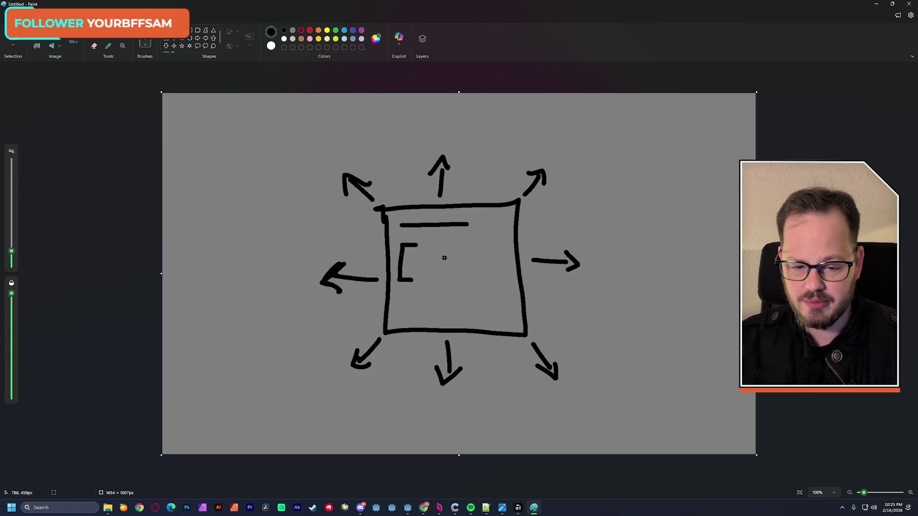
mouse_move(480, 246)
mouse_down()
mouse_move(501, 247)
mouse_move(479, 279)
mouse_up()
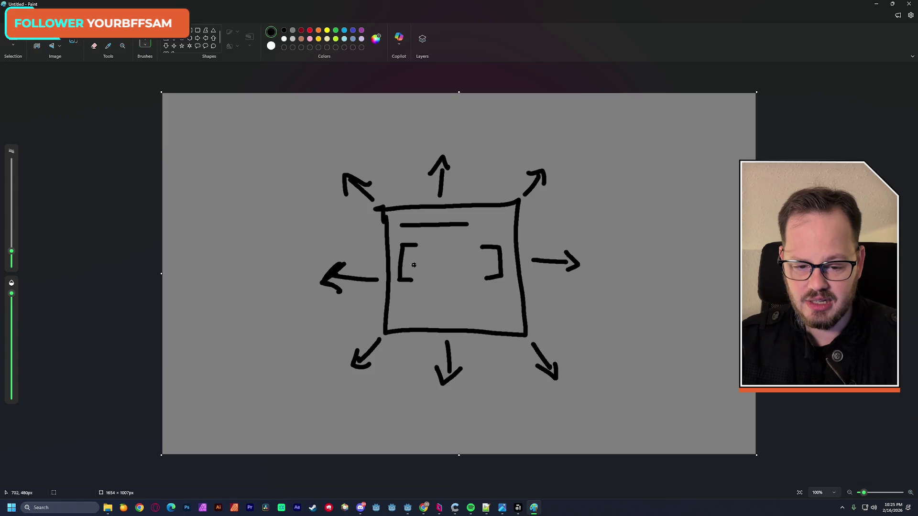
mouse_move(424, 258)
mouse_down()
mouse_move(428, 247)
mouse_move(426, 271)
mouse_up()
mouse_move(441, 266)
mouse_down()
mouse_move(437, 276)
mouse_move(467, 261)
mouse_up()
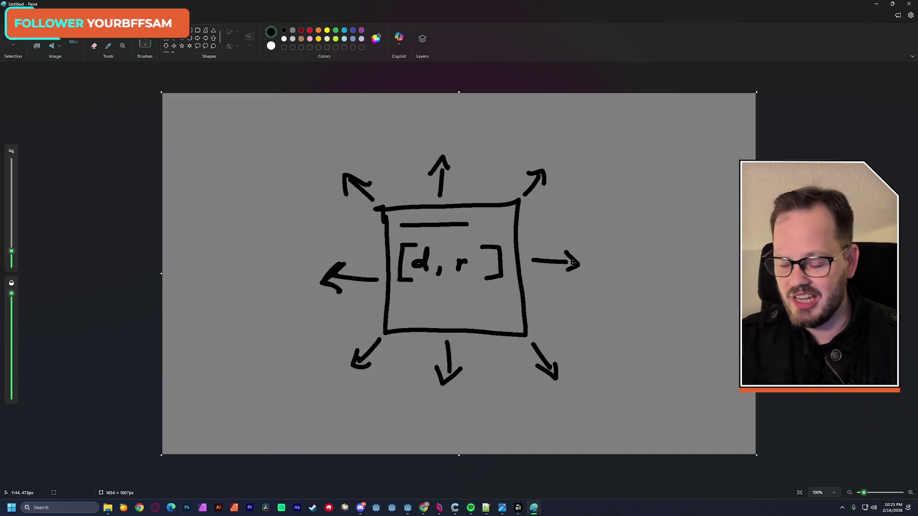
mouse_move(607, 215)
mouse_down()
mouse_move(678, 291)
mouse_move(684, 223)
mouse_move(608, 216)
mouse_up()
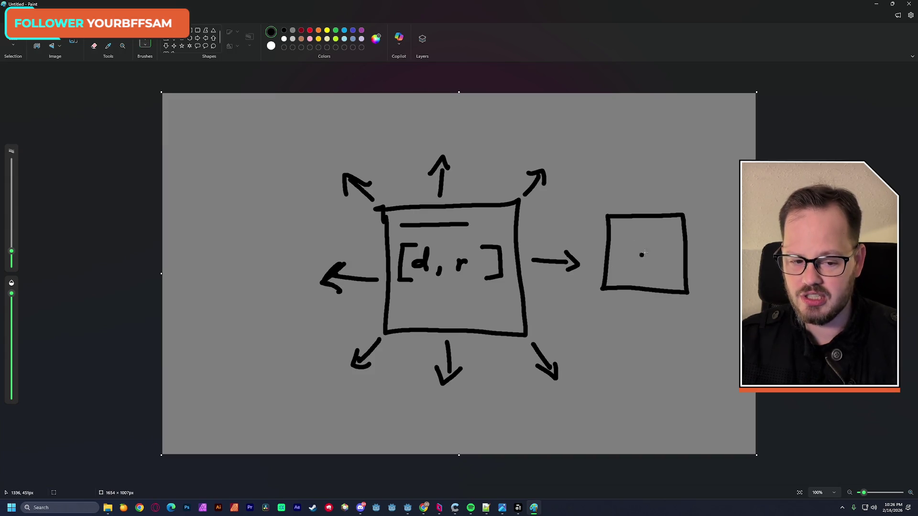
Step: Draw a down-left arrow inside the right-hand box and underline the r
drag(667, 231, 643, 258)
mouse_move(643, 242)
mouse_down()
mouse_move(643, 258)
mouse_move(663, 255)
mouse_up()
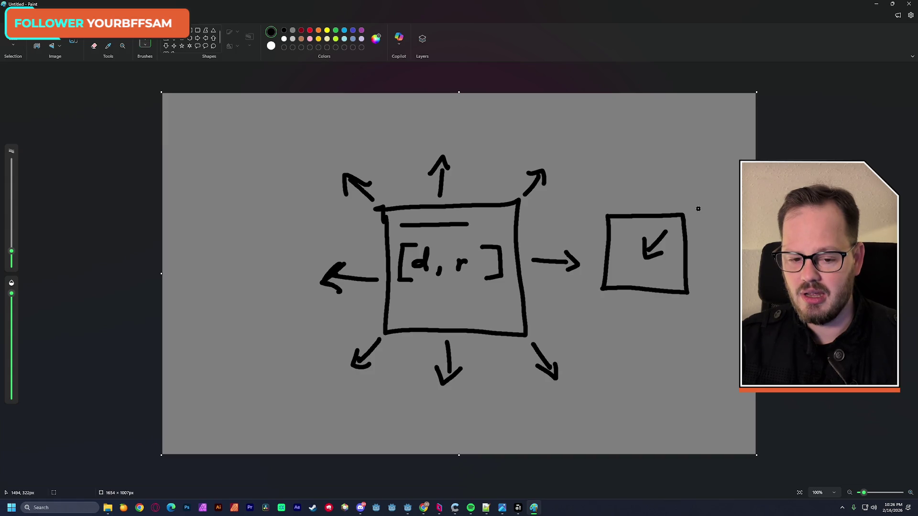
drag(448, 279, 466, 276)
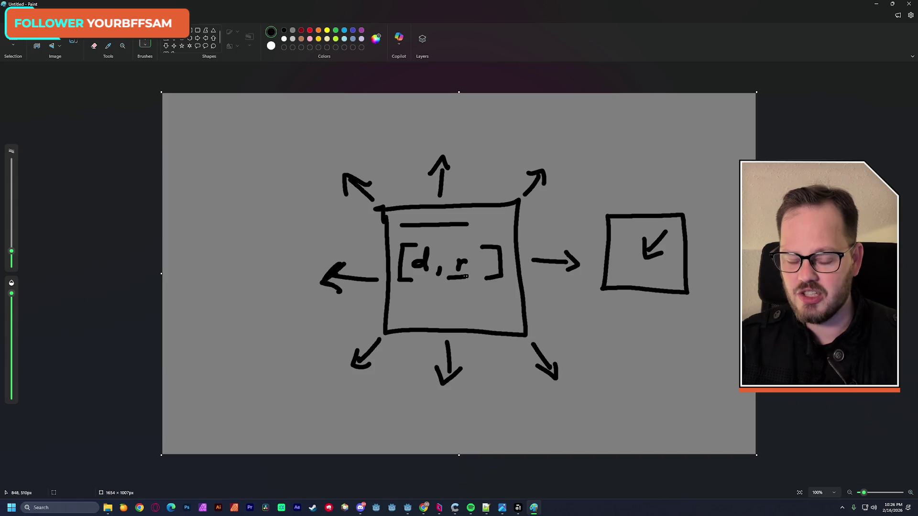
Step: Scribble a long wavy line and a shorter one at the top right, discarding a stray stroke
mouse_move(643, 162)
mouse_down()
mouse_move(650, 215)
mouse_move(683, 189)
mouse_up()
key(ctrl+z)
key(ctrl+z)
key(ctrl+z)
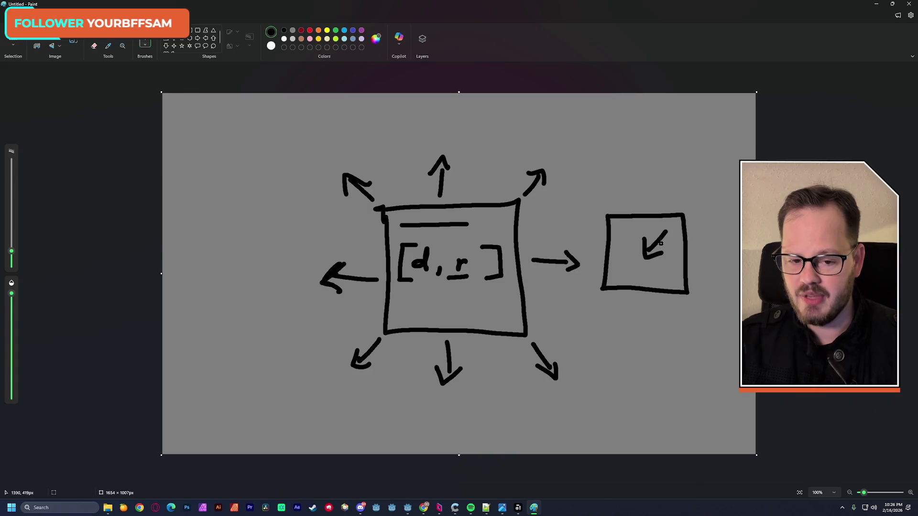
drag(610, 108, 719, 102)
drag(610, 127, 716, 126)
Step: Add third and fourth wavy lines and outline a box around the stack
drag(612, 153, 732, 146)
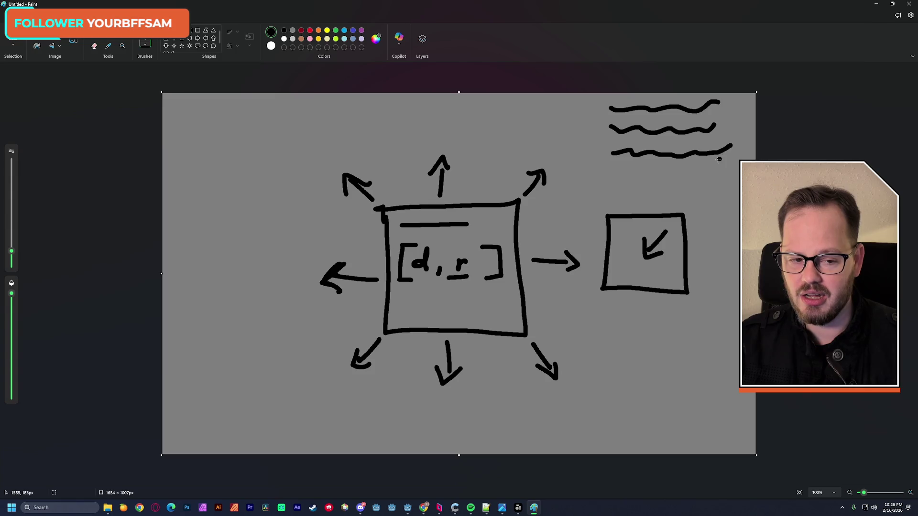
drag(614, 175, 732, 175)
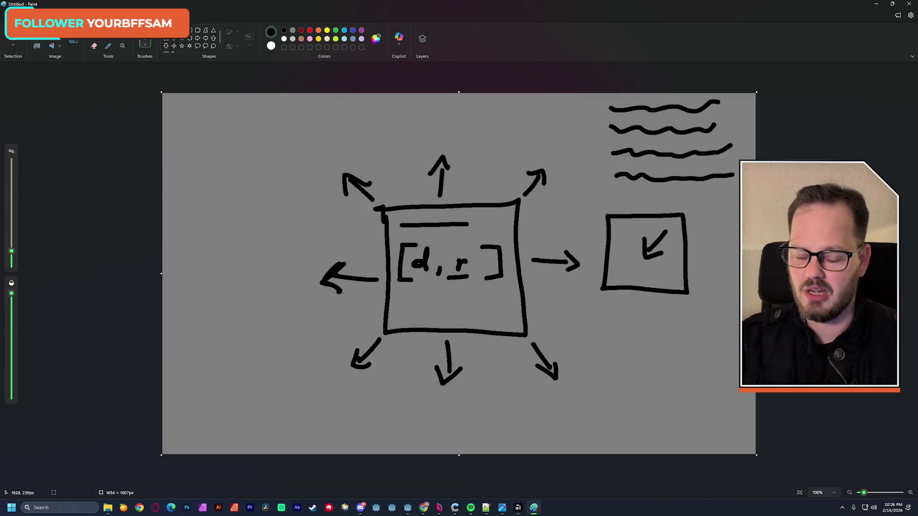
mouse_move(610, 99)
mouse_down()
mouse_move(598, 100)
mouse_move(602, 182)
mouse_move(621, 183)
mouse_up()
mouse_move(723, 97)
mouse_down()
mouse_move(749, 194)
mouse_move(732, 189)
mouse_up()
Step: Close the bracket, draw an arrow into the small zone box, and minimize Paint
drag(743, 247, 694, 249)
drag(713, 236, 714, 266)
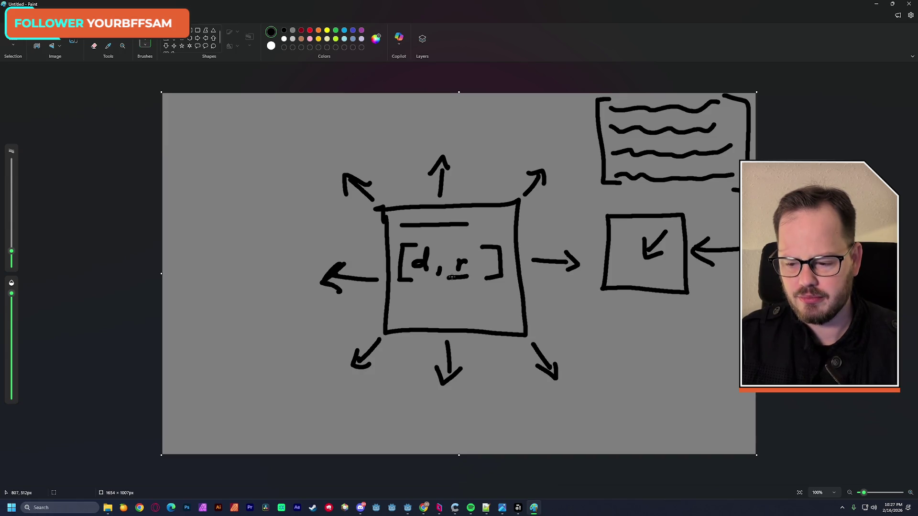
click(876, 3)
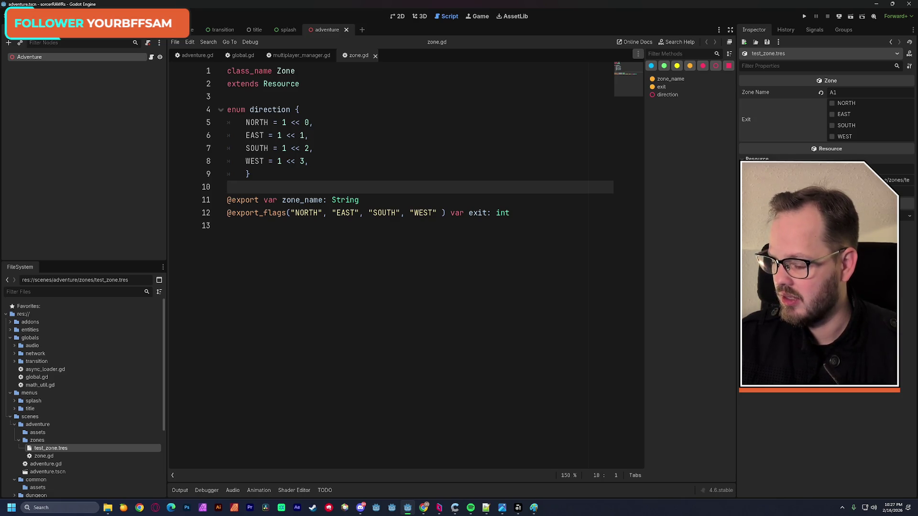
Step: Tick EAST and SOUTH in the test zone's Exit flags, leaving NORTH and WEST off
click(371, 201)
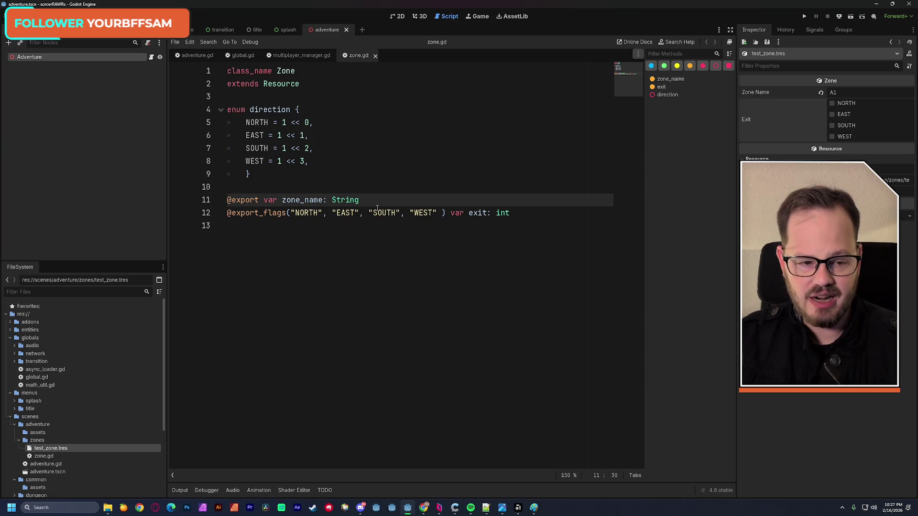
click(837, 115)
click(845, 127)
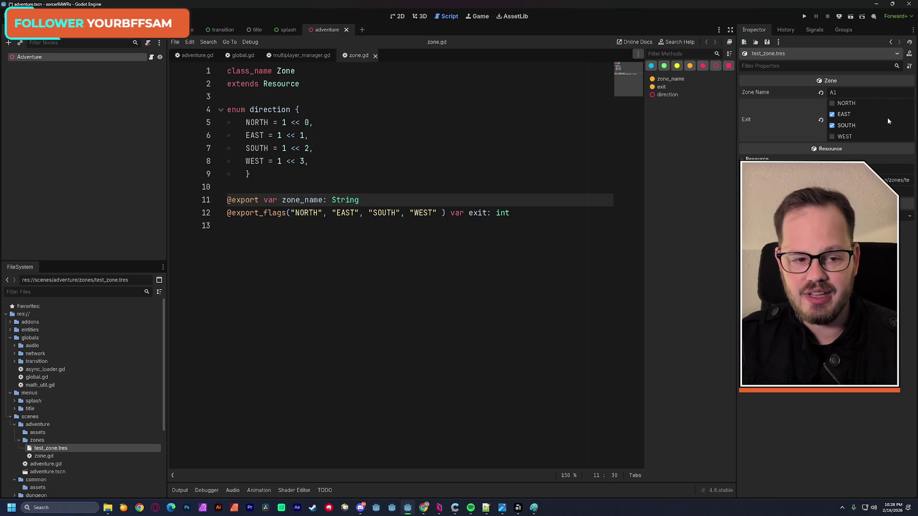
click(517, 215)
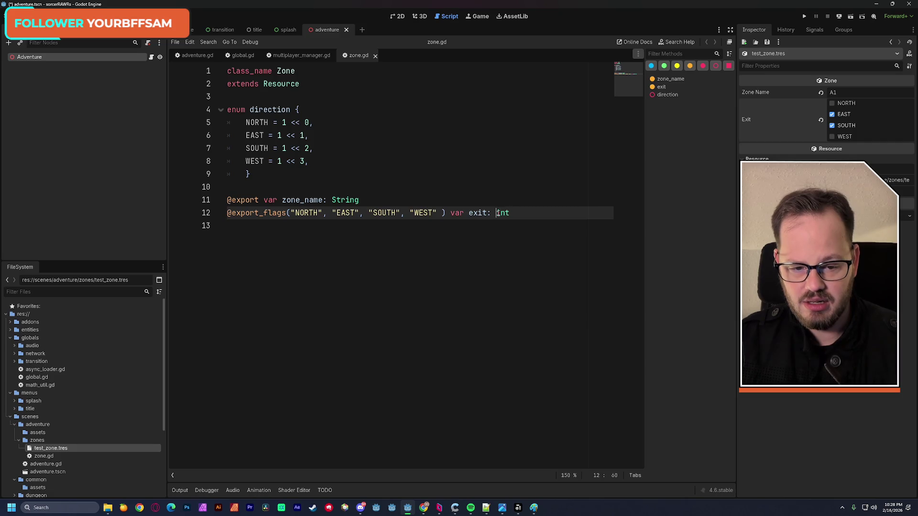
Step: Retype the exit variable on line 12 as Array[int] and expand Exit in the Inspector
double_click(501, 213)
text(Arr)
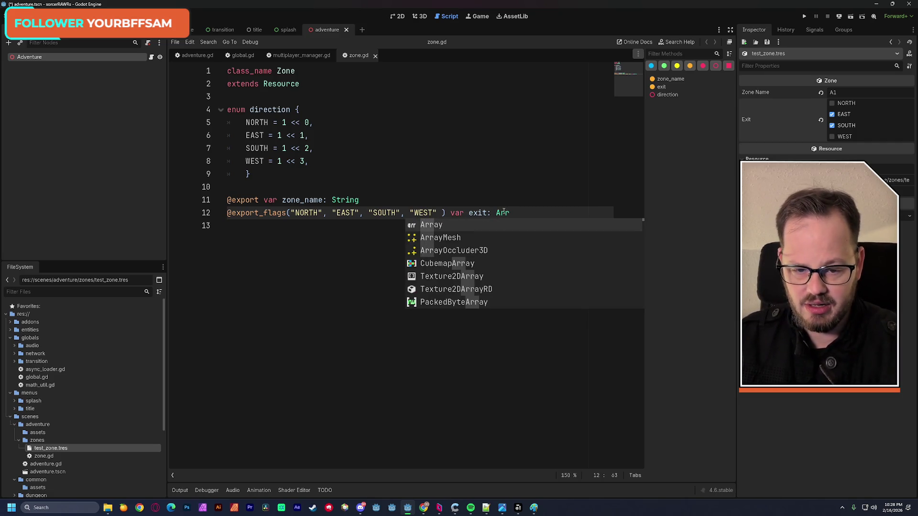
key(Return)
text([int)
click(508, 149)
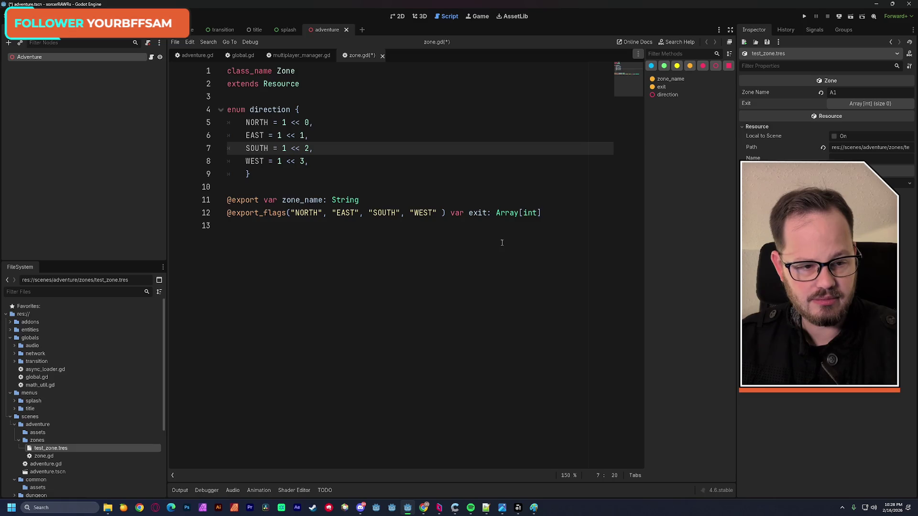
click(854, 105)
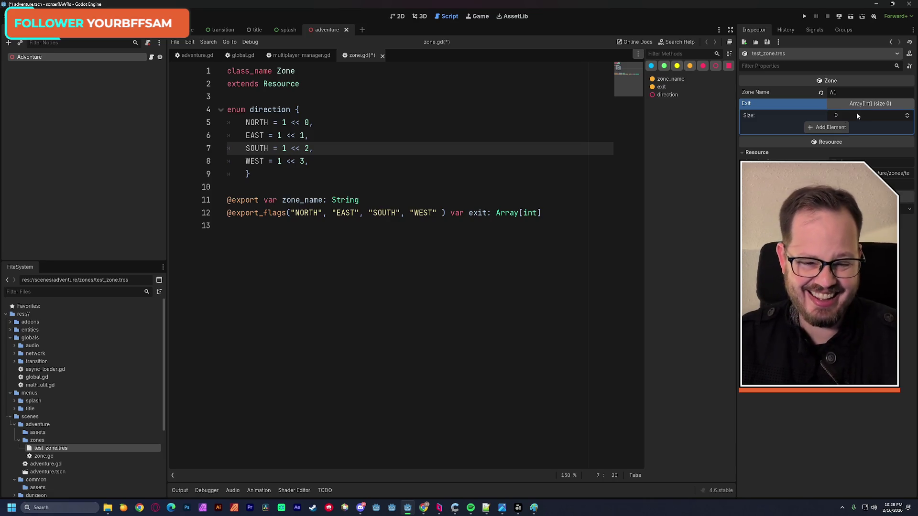
Step: Change the exit type back to int and save the Zone script
drag(541, 213, 496, 213)
text(int)
click(535, 147)
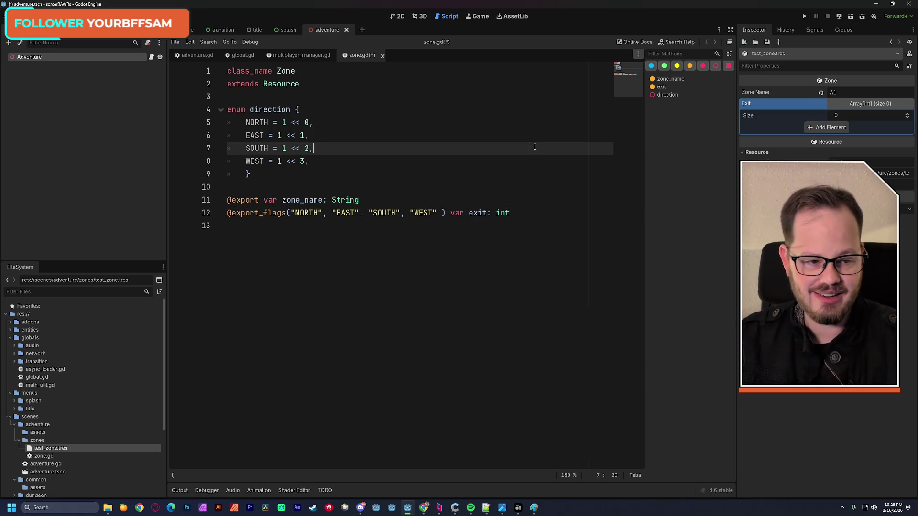
key(ctrl+s)
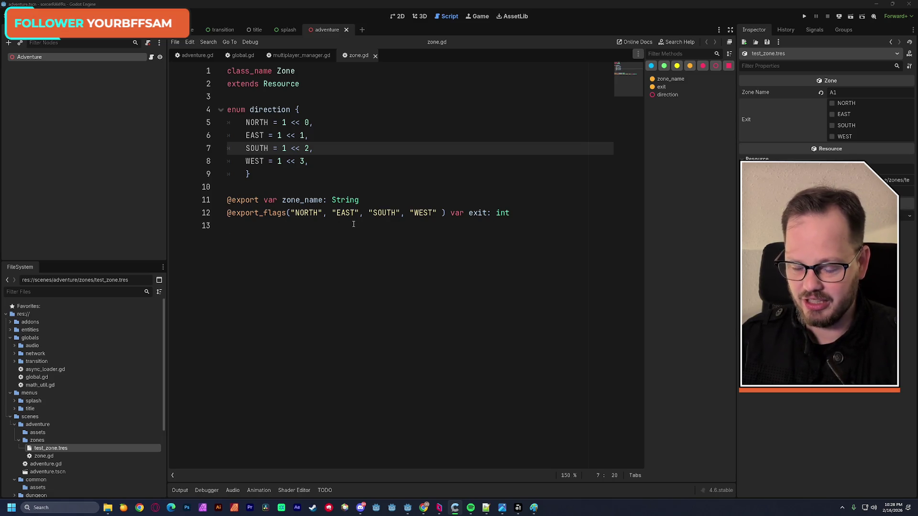
drag(513, 214, 225, 200)
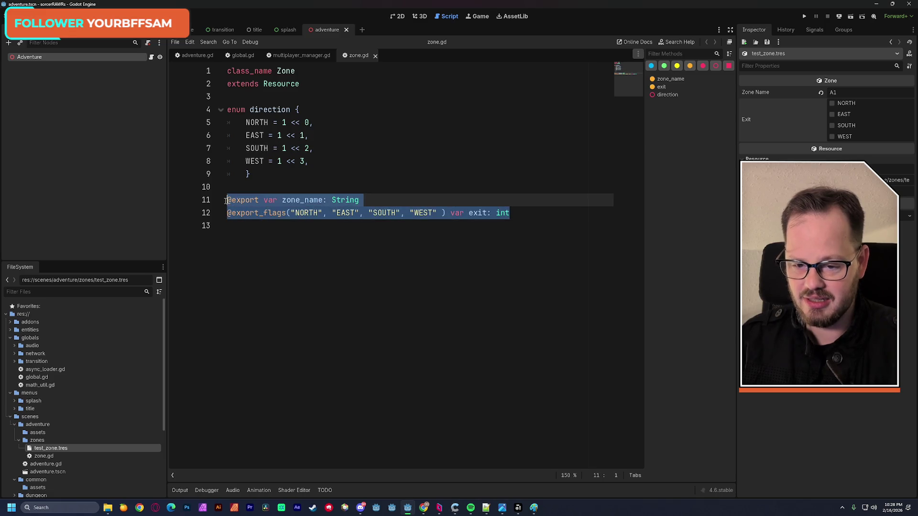
click(327, 189)
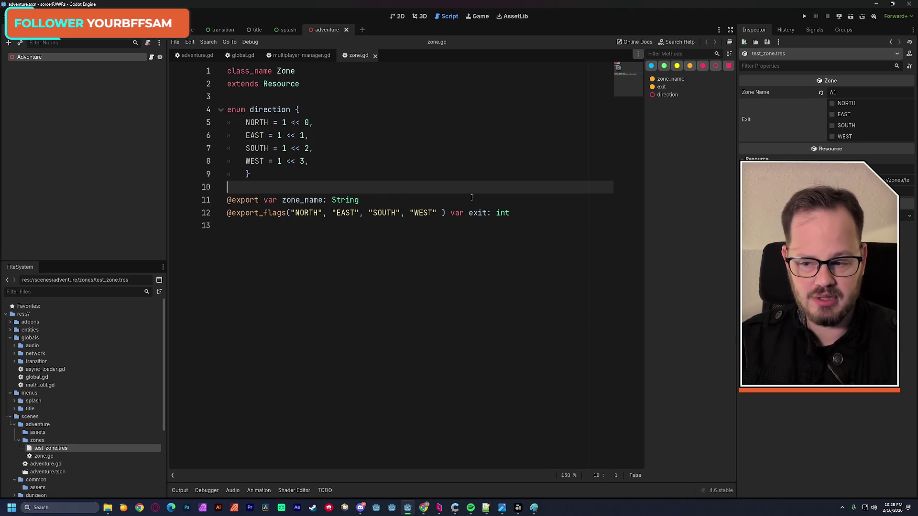
mouse_move(229, 73)
mouse_down()
mouse_move(355, 96)
mouse_move(563, 211)
mouse_up()
click(517, 174)
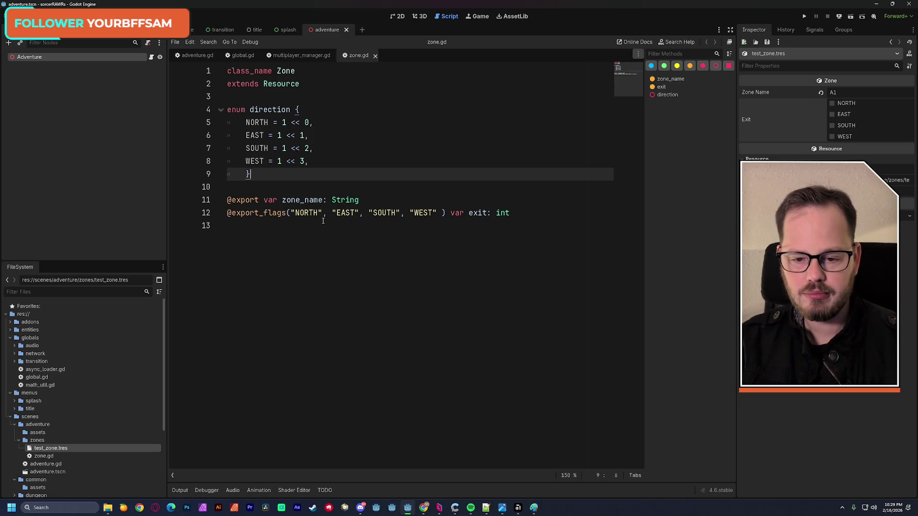
click(518, 214)
key(Return)
key(Return)
text(@)
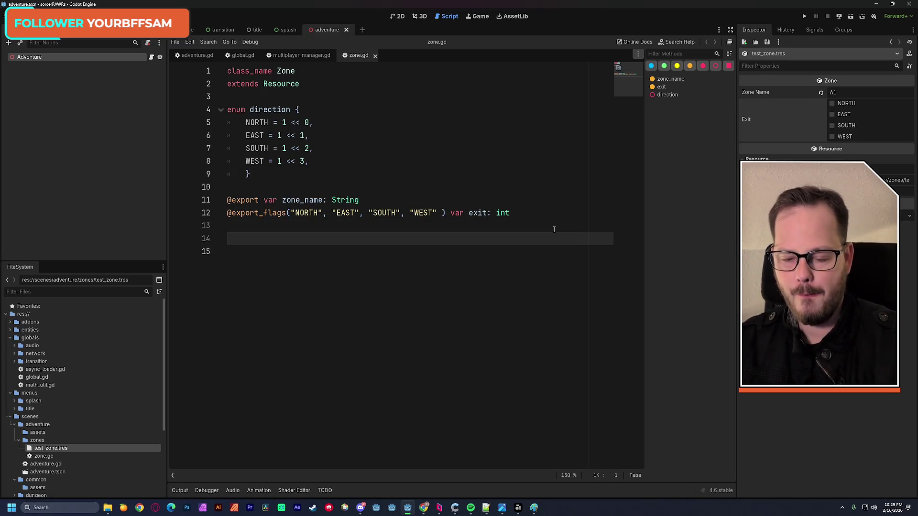
text(ex)
key(Return)
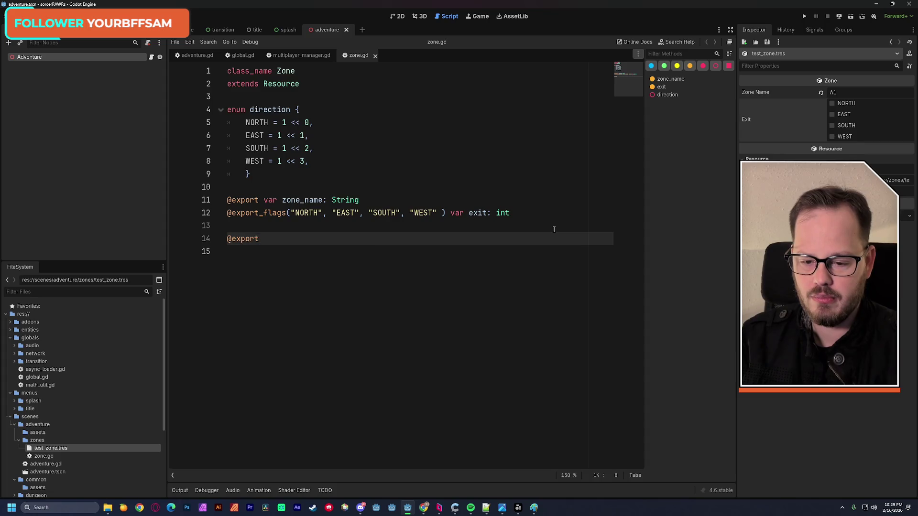
text(var )
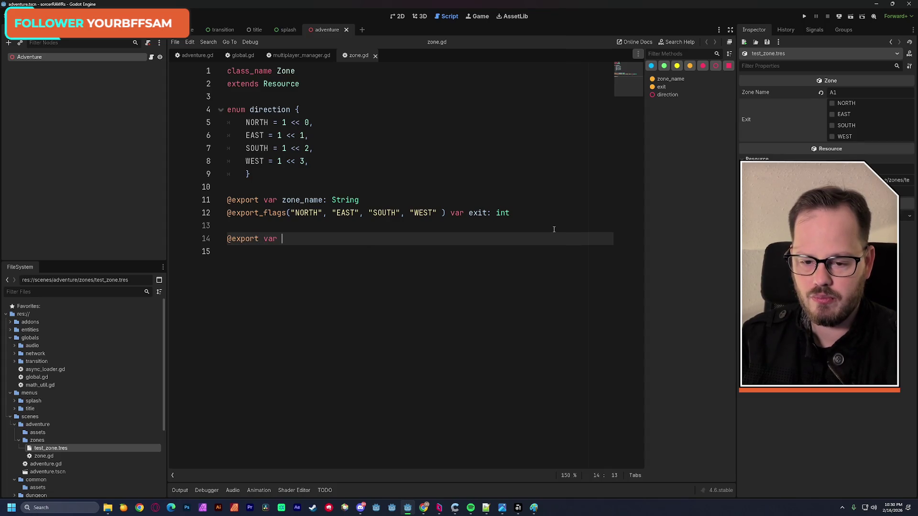
text(e: )
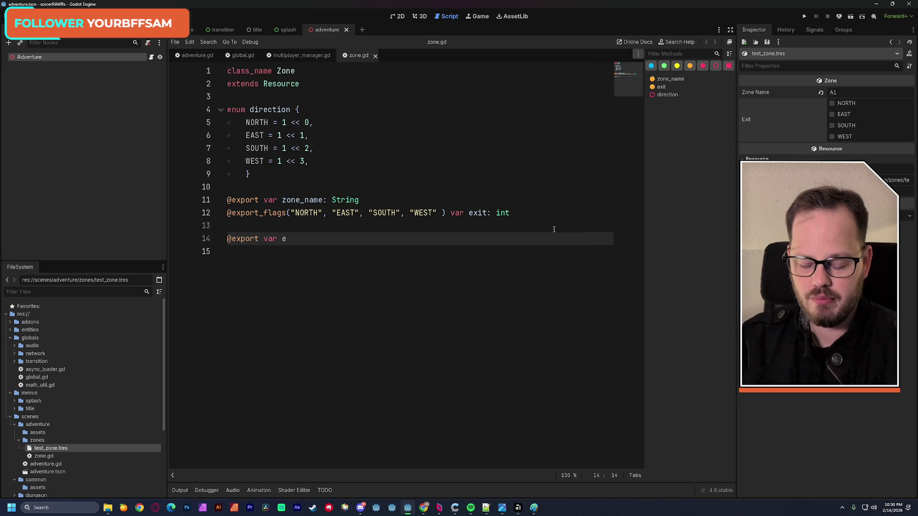
text(dir)
key(Return)
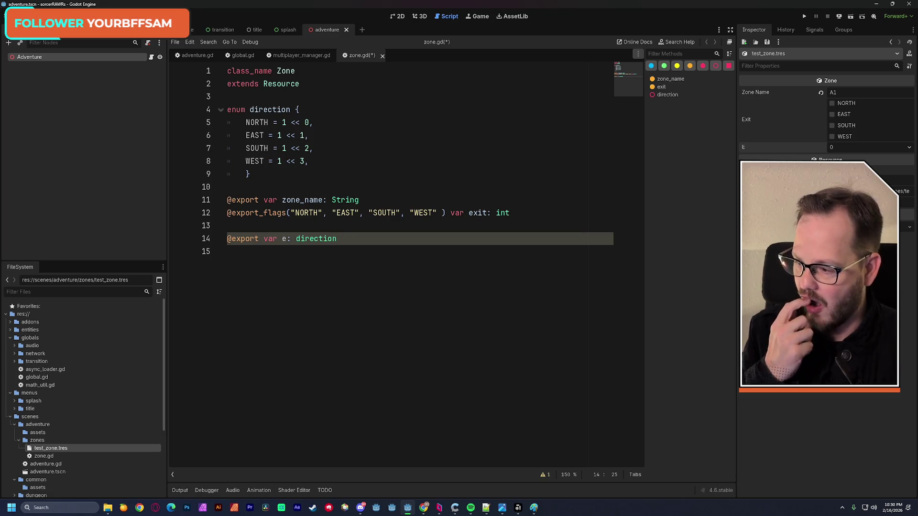
drag(0, 72, 352, 64)
mouse_move(314, 171)
mouse_down()
mouse_move(390, 171)
mouse_move(394, 219)
mouse_move(395, 168)
mouse_move(311, 173)
mouse_up()
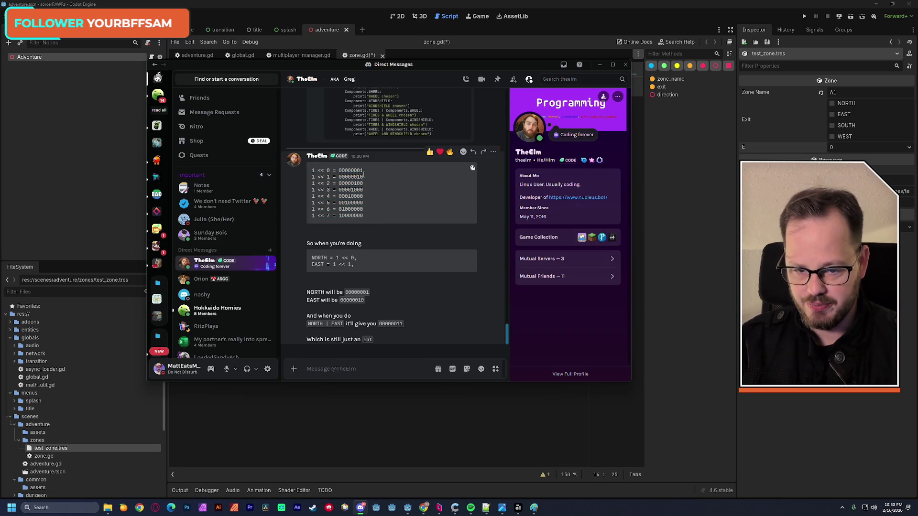
drag(314, 170, 366, 173)
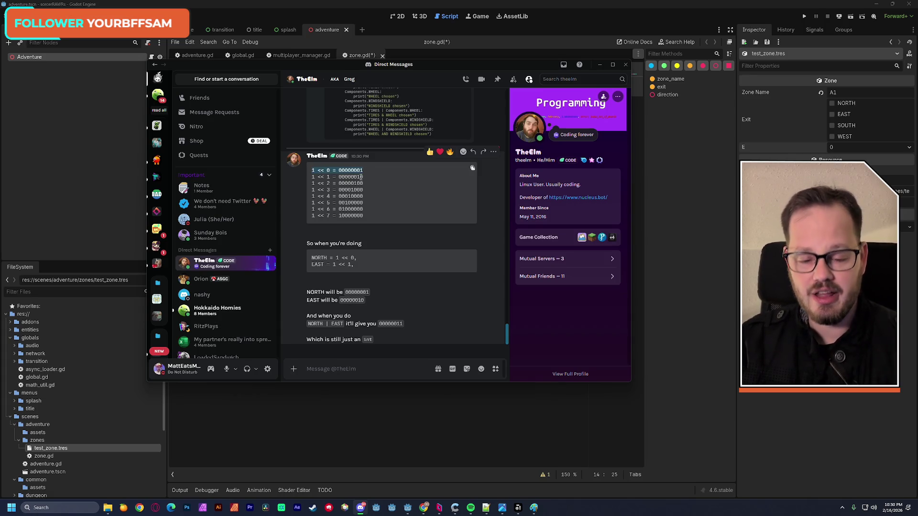
click(368, 178)
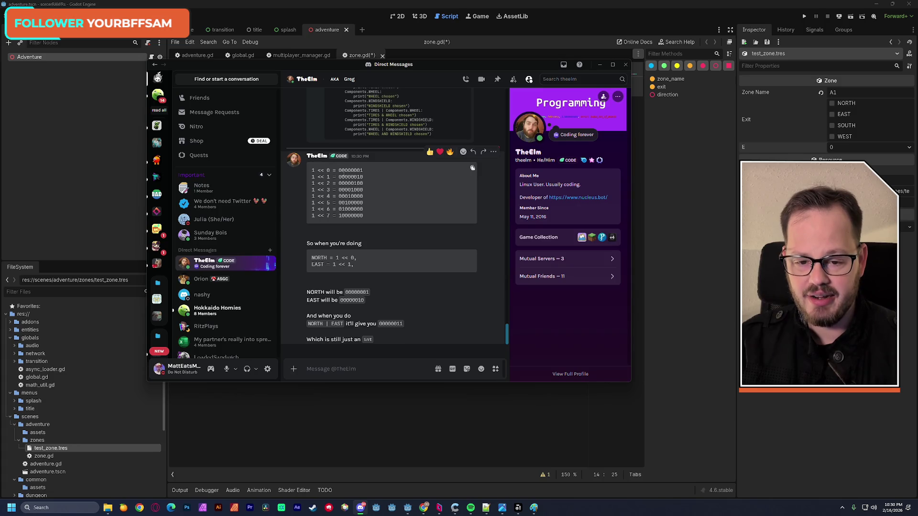
drag(339, 172, 365, 172)
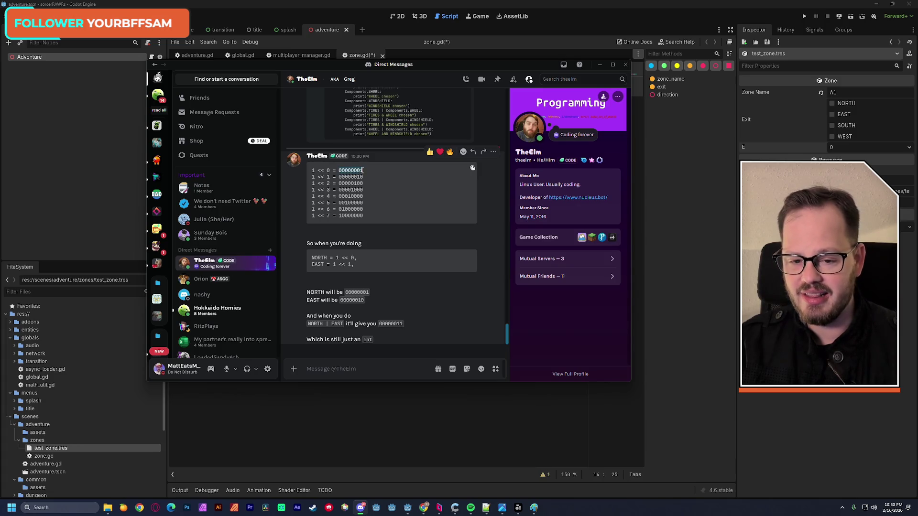